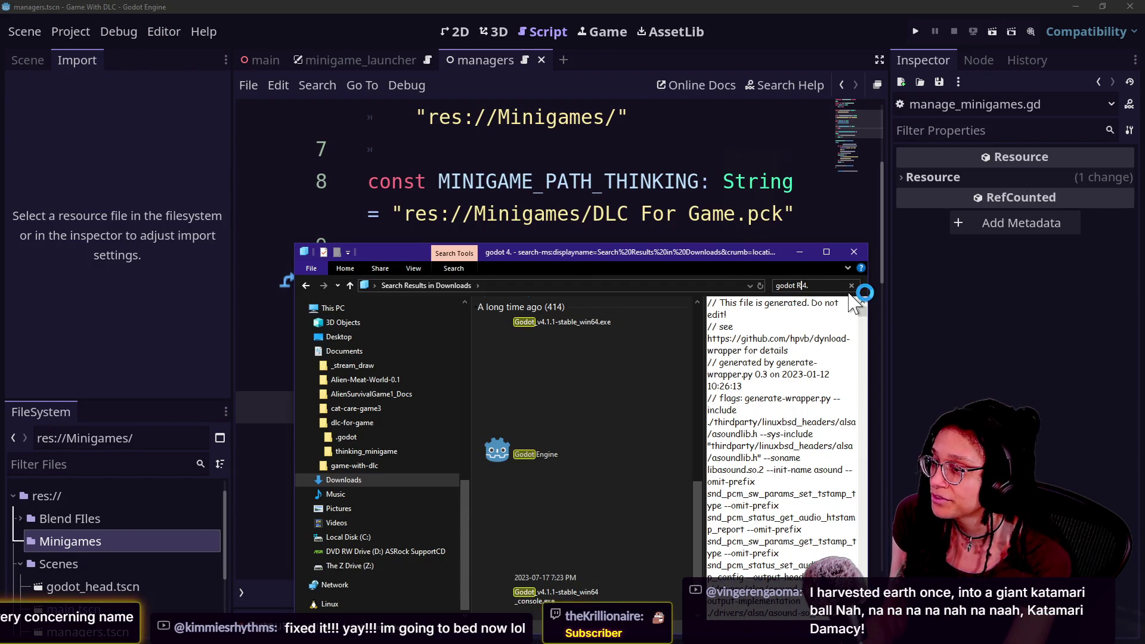
- Search Downloads for 'godot Engine v4.' and bring the game-with-dlc Minigames folder window forward
{"action": "type", "text": "ngine"}
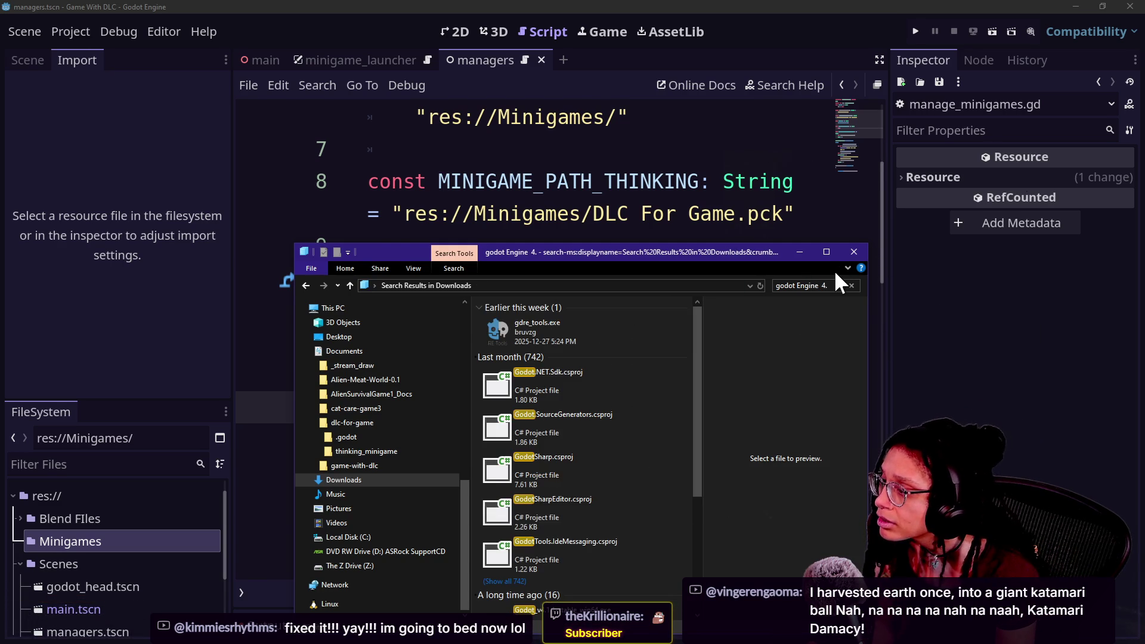
{"action": "type", "text": "_"}
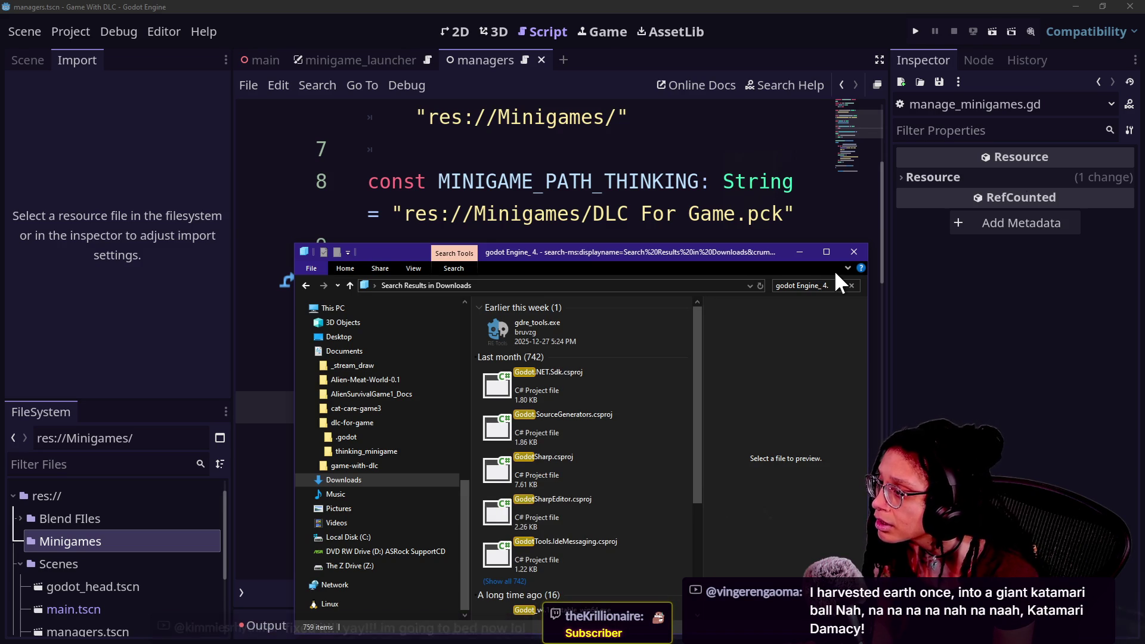
{"action": "type", "text": "v"}
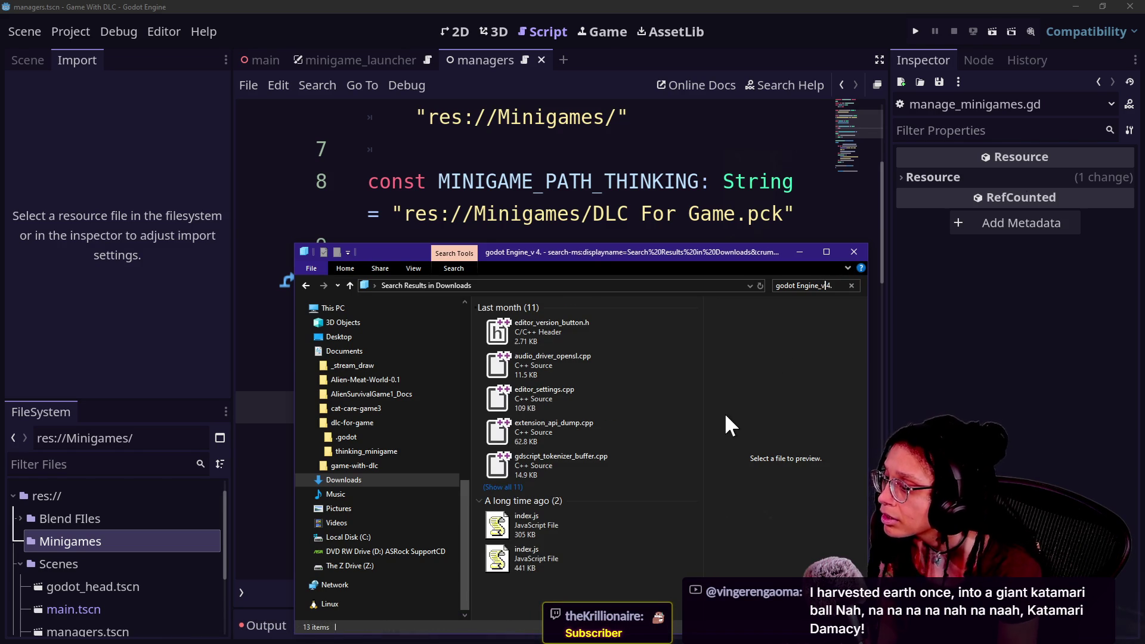
{"action": "type", "text": "v"}
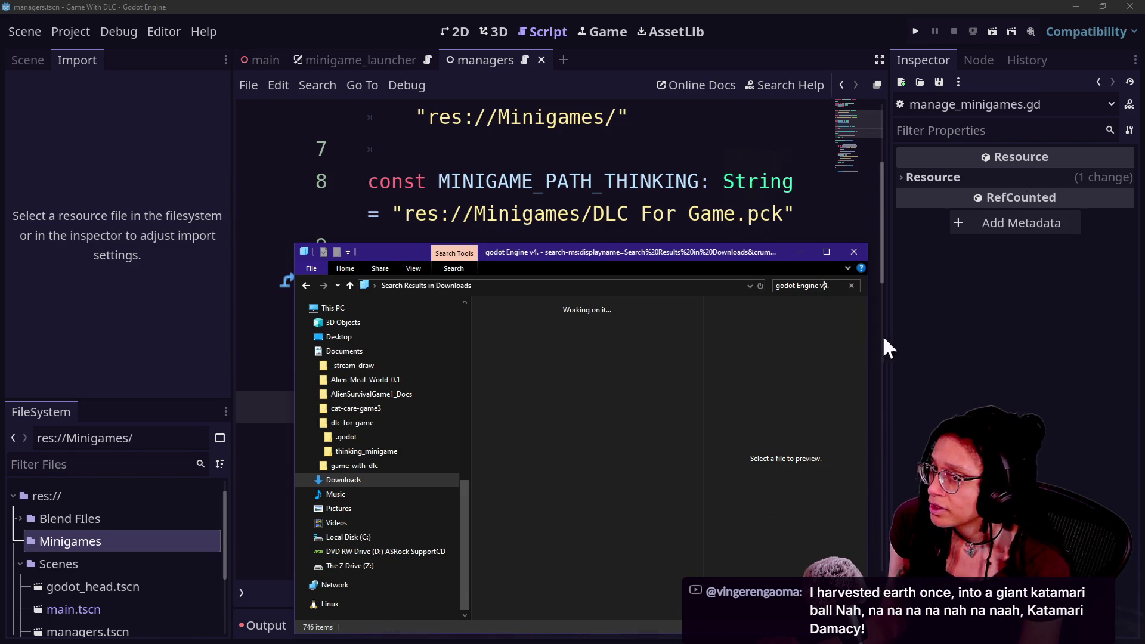
{"action": "key", "text": "alt+Tab"}
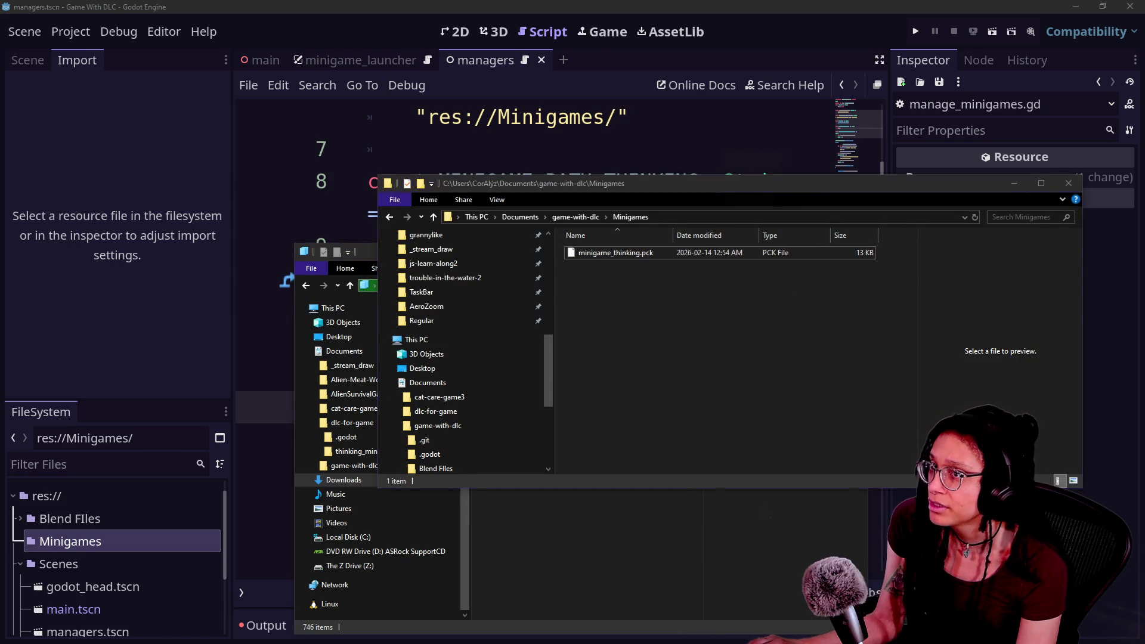
- Navigate the Minigames window to This PC, showing 7 folders and 3 drives
{"action": "left_click_drag", "start_coordinate": [550, 357], "coordinate": [548, 284]}
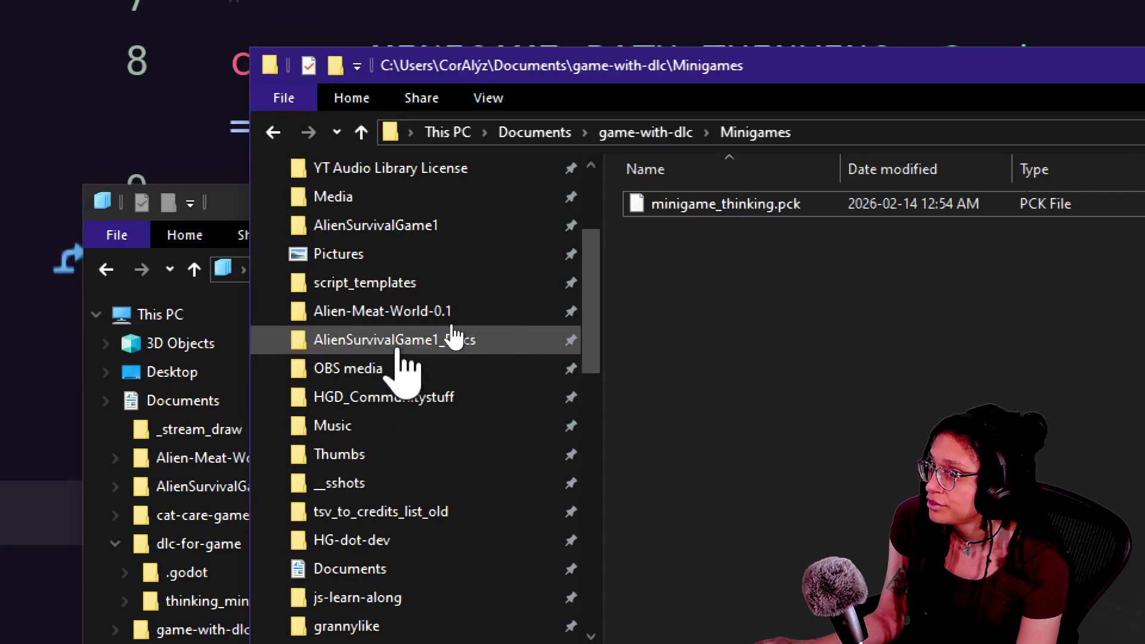
{"action": "mouse_move", "coordinate": [584, 325]}
{"action": "left_mouse_down"}
{"action": "mouse_move", "coordinate": [606, 350]}
{"action": "mouse_move", "coordinate": [585, 246]}
{"action": "mouse_move", "coordinate": [594, 357]}
{"action": "left_mouse_up"}
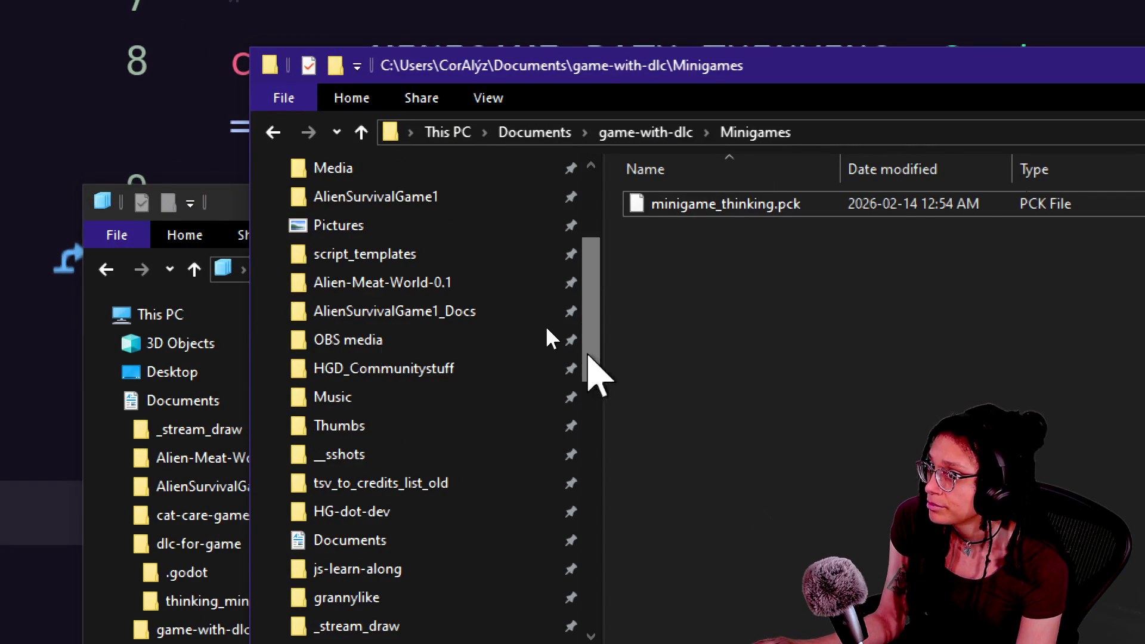
{"action": "mouse_move", "coordinate": [571, 310]}
{"action": "left_mouse_down"}
{"action": "mouse_move", "coordinate": [593, 217]}
{"action": "mouse_move", "coordinate": [596, 251]}
{"action": "left_mouse_up"}
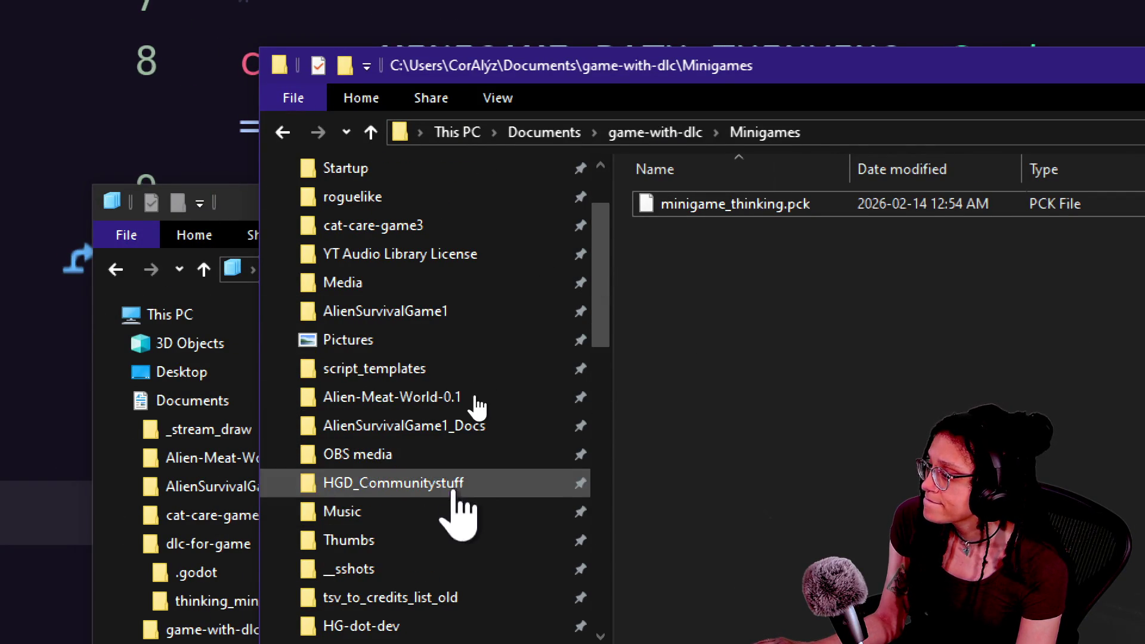
{"action": "scroll", "coordinate": [443, 319], "scroll_direction": "up", "scroll_amount": 1}
{"action": "scroll", "coordinate": [443, 319], "scroll_direction": "down", "scroll_amount": 6}
{"action": "scroll", "coordinate": [417, 334], "scroll_direction": "down", "scroll_amount": 1}
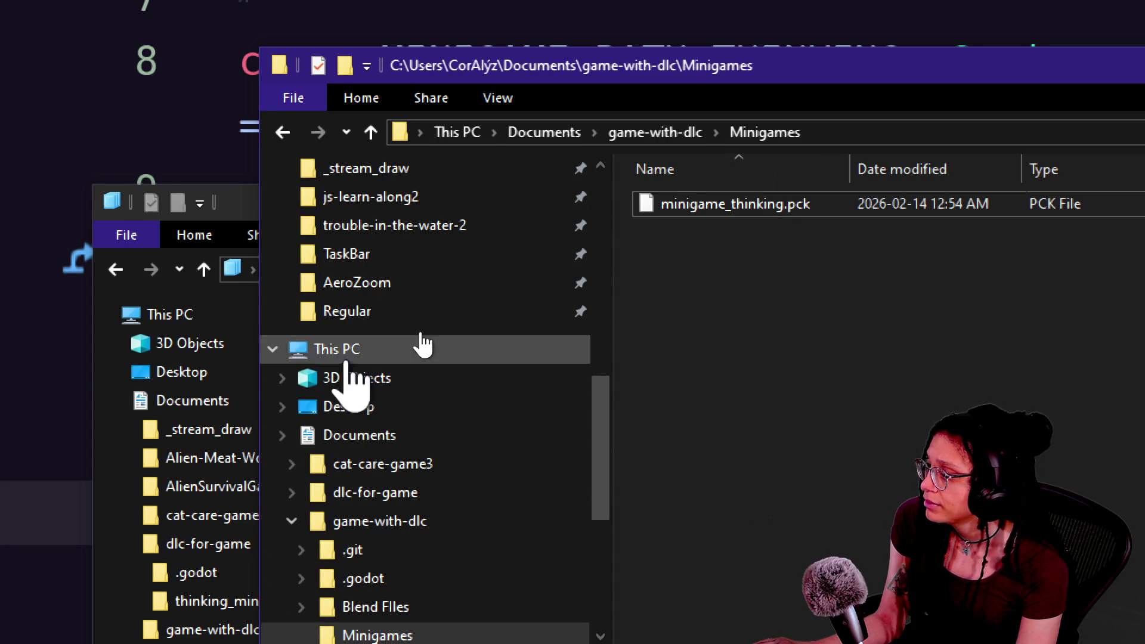
{"action": "left_click", "coordinate": [332, 351]}
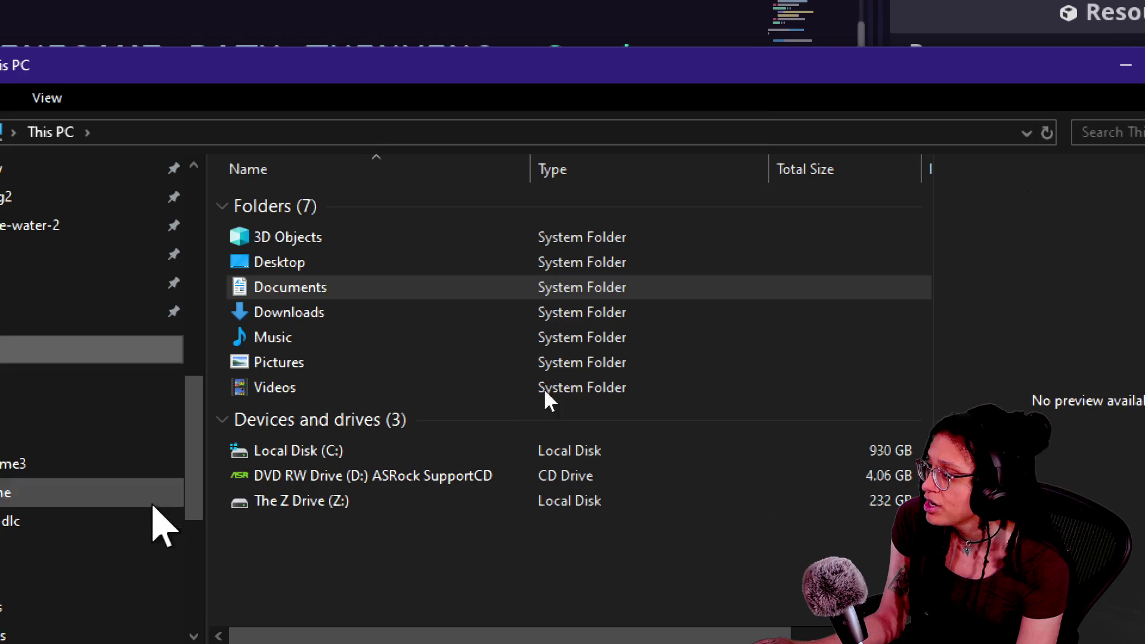
- Browse the Godot 4.4.1, 4.5.1 and 4.6 folders in C:\Godot, then return to the search results
{"action": "double_click", "coordinate": [269, 450]}
{"action": "scroll", "coordinate": [477, 276], "scroll_direction": "down", "scroll_amount": 1}
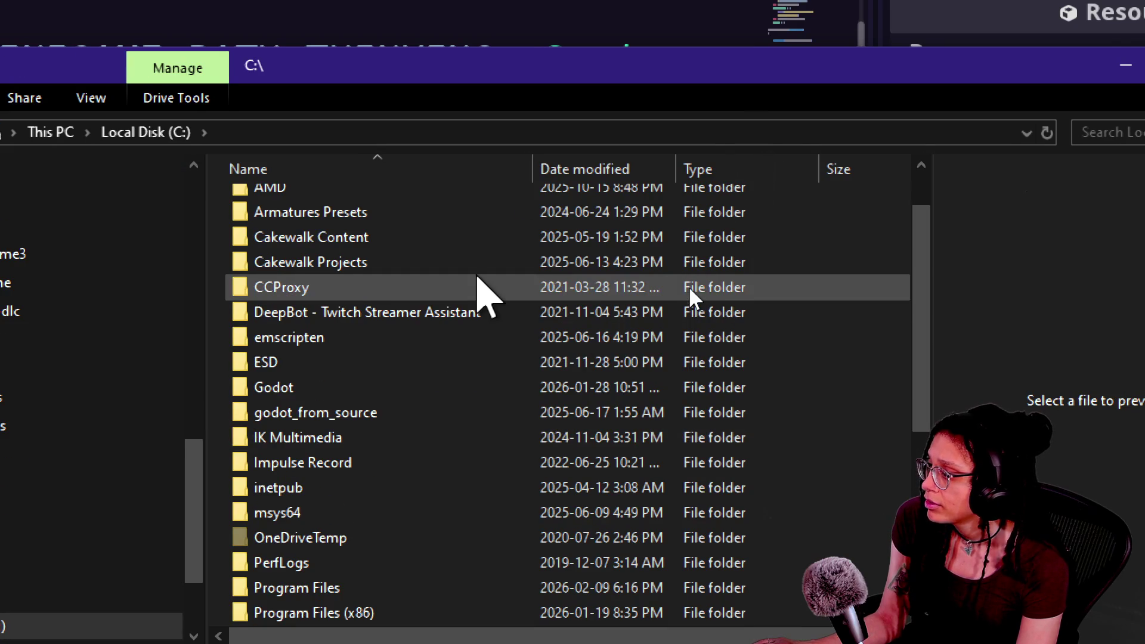
{"action": "double_click", "coordinate": [325, 385]}
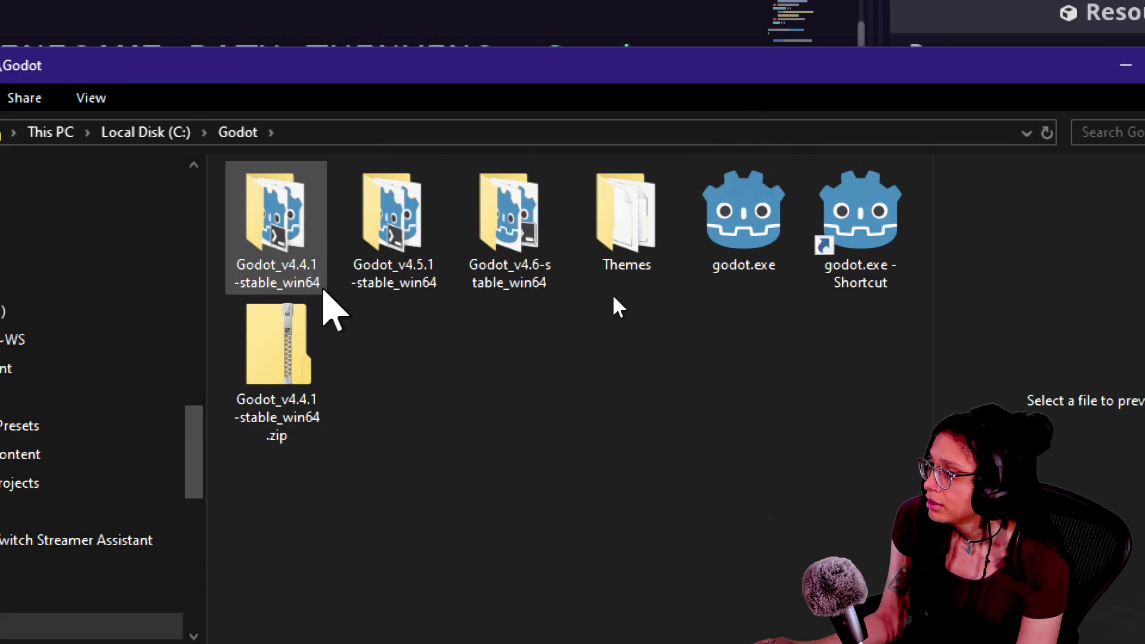
{"action": "left_click", "coordinate": [301, 285]}
{"action": "left_click", "coordinate": [405, 279]}
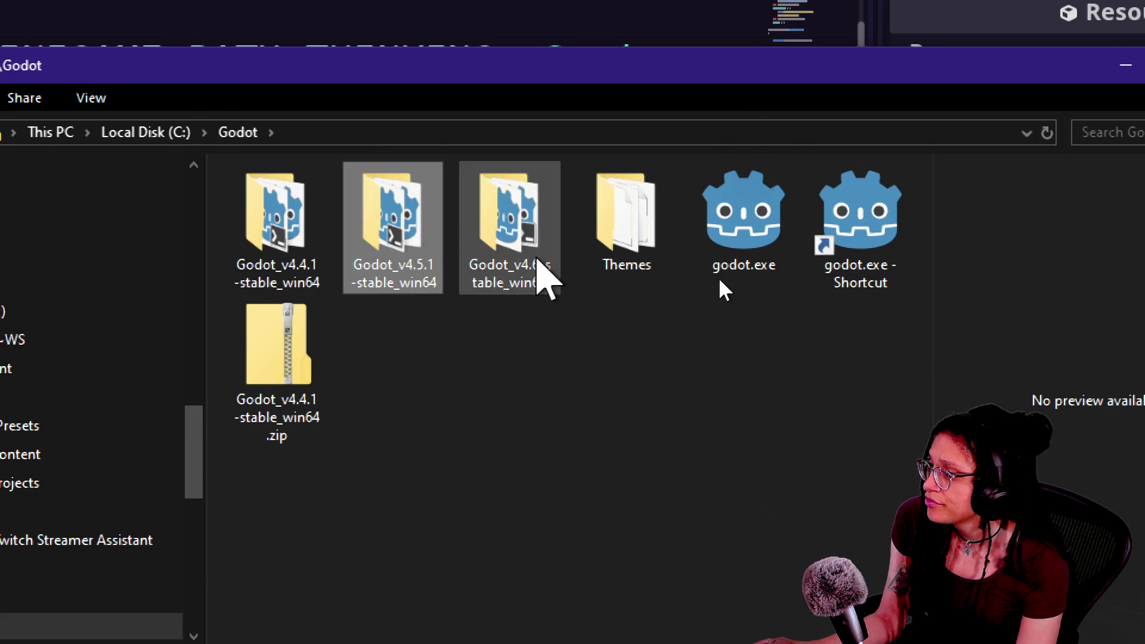
{"action": "left_click", "coordinate": [539, 269]}
{"action": "left_click", "coordinate": [501, 361]}
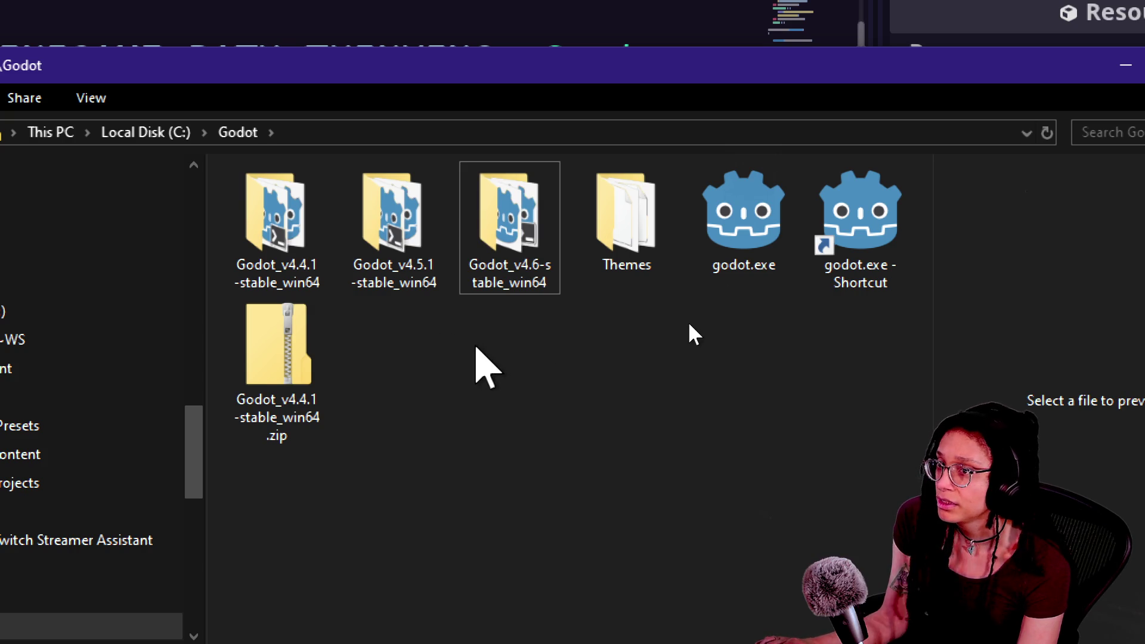
{"action": "key", "text": "alt+Tab"}
{"action": "key", "text": "super+Up"}
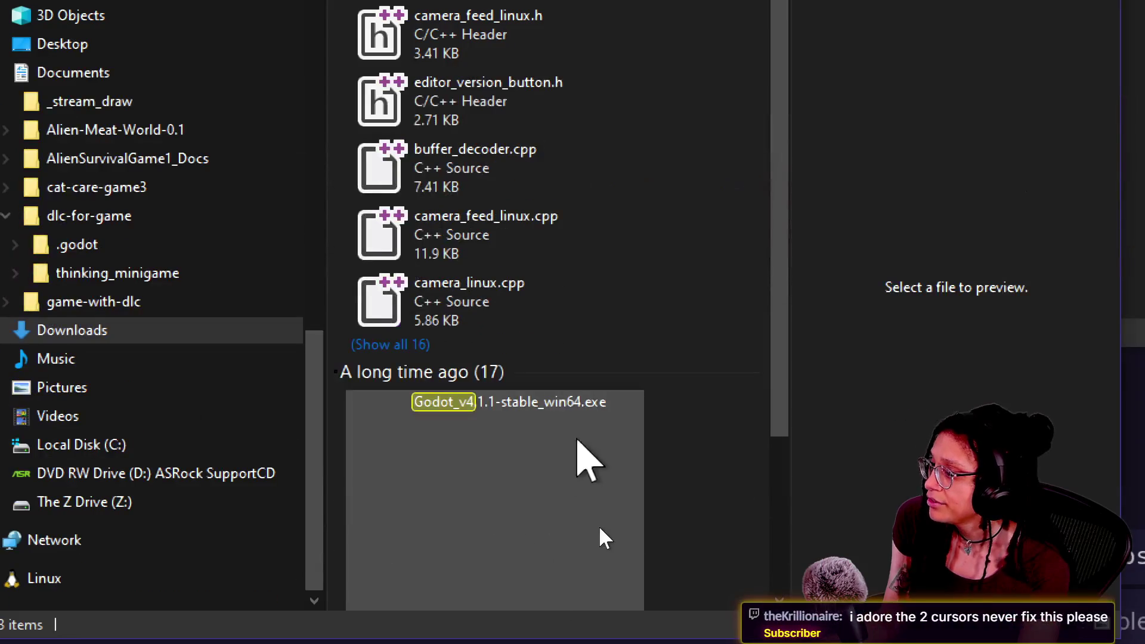
- Maximize the Godot search results window and switch it to Content view
{"action": "scroll", "coordinate": [779, 448], "scroll_direction": "down", "scroll_amount": 1}
{"action": "mouse_move", "coordinate": [780, 447]}
{"action": "left_mouse_down"}
{"action": "mouse_move", "coordinate": [799, 596]}
{"action": "mouse_move", "coordinate": [812, 480]}
{"action": "mouse_move", "coordinate": [803, 539]}
{"action": "left_mouse_up"}
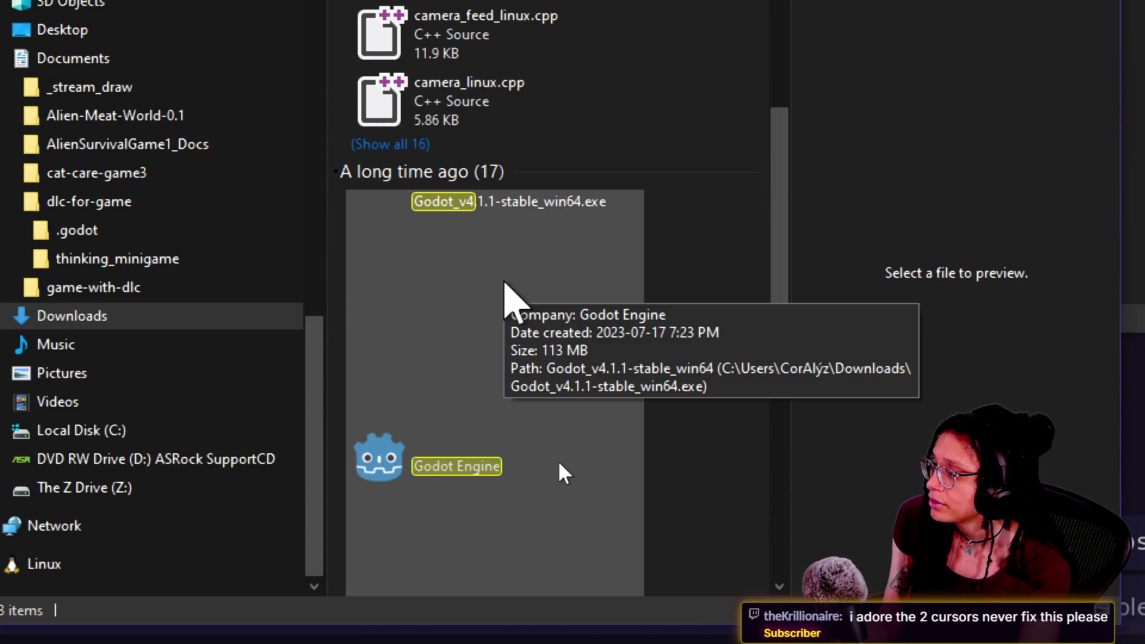
{"action": "left_click", "coordinate": [504, 284]}
{"action": "left_click_drag", "start_coordinate": [781, 289], "coordinate": [795, 440]}
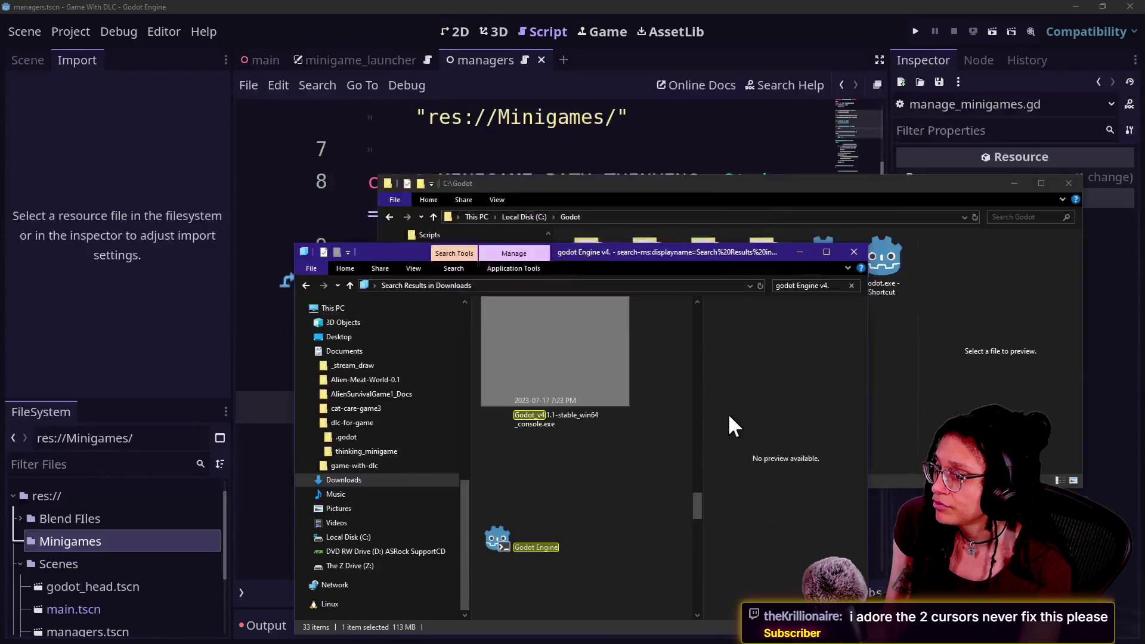
{"action": "double_click", "coordinate": [653, 250]}
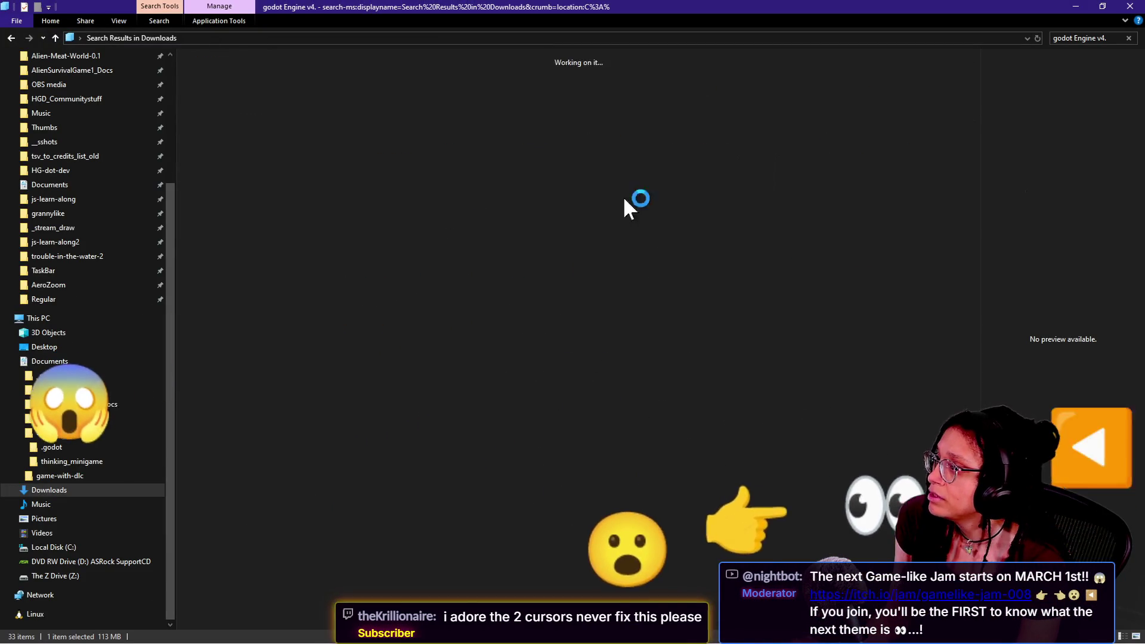
{"action": "key", "text": "ctrl+shift+8"}
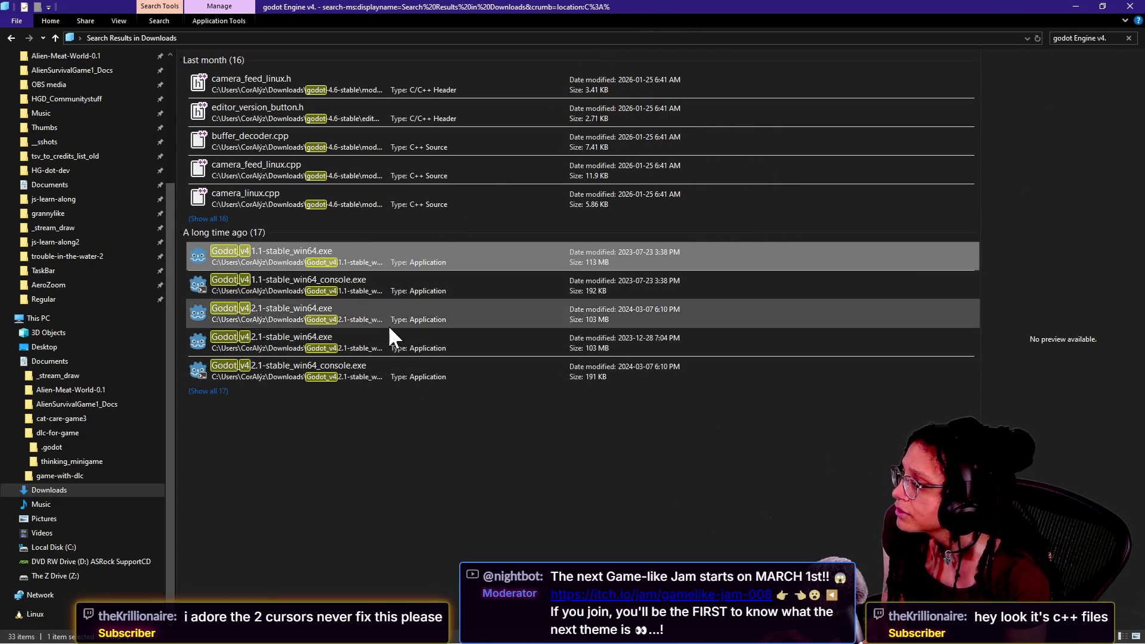
- Show all 17 results and open the file location of Godot_v4.1.1-stable_win64.exe
{"action": "right_click", "coordinate": [394, 281]}
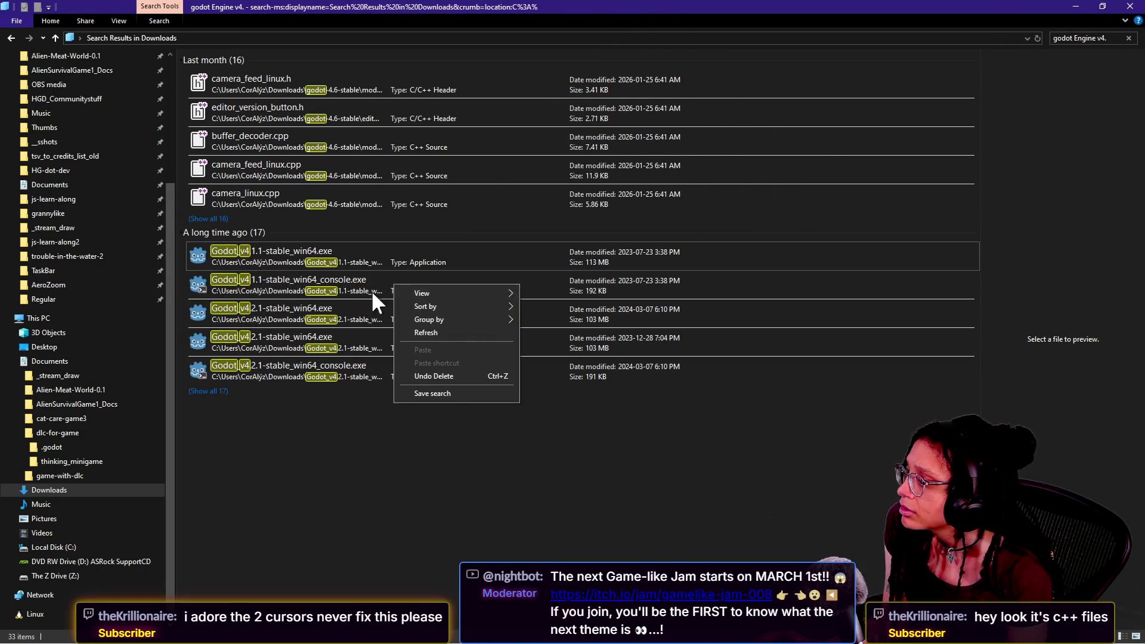
{"action": "right_click", "coordinate": [292, 270]}
{"action": "key", "text": "Escape"}
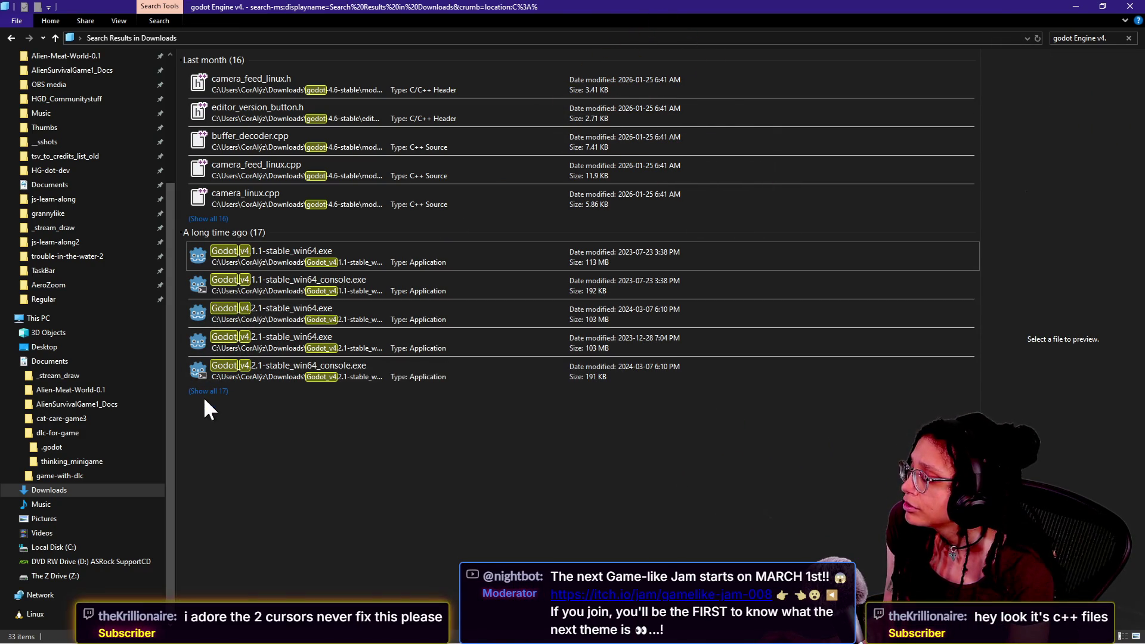
{"action": "left_click", "coordinate": [211, 390]}
{"action": "left_click", "coordinate": [316, 253]}
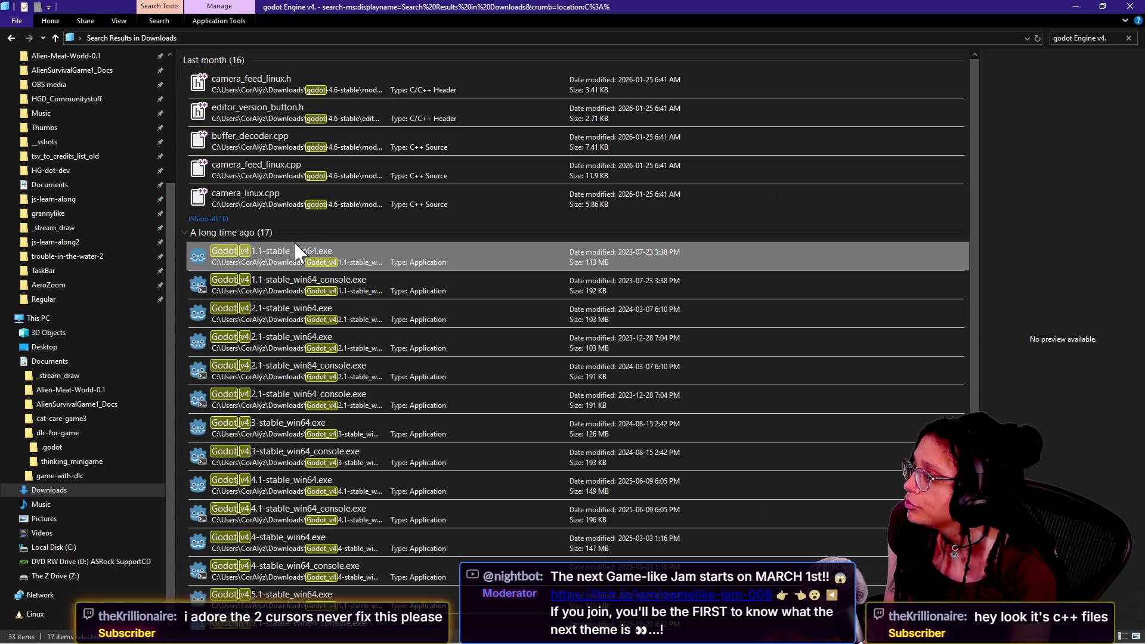
{"action": "mouse_move", "coordinate": [321, 253]}
{"action": "left_mouse_down"}
{"action": "mouse_move", "coordinate": [375, 226]}
{"action": "mouse_move", "coordinate": [340, 235]}
{"action": "mouse_move", "coordinate": [335, 262]}
{"action": "left_mouse_up"}
{"action": "right_click", "coordinate": [336, 257]}
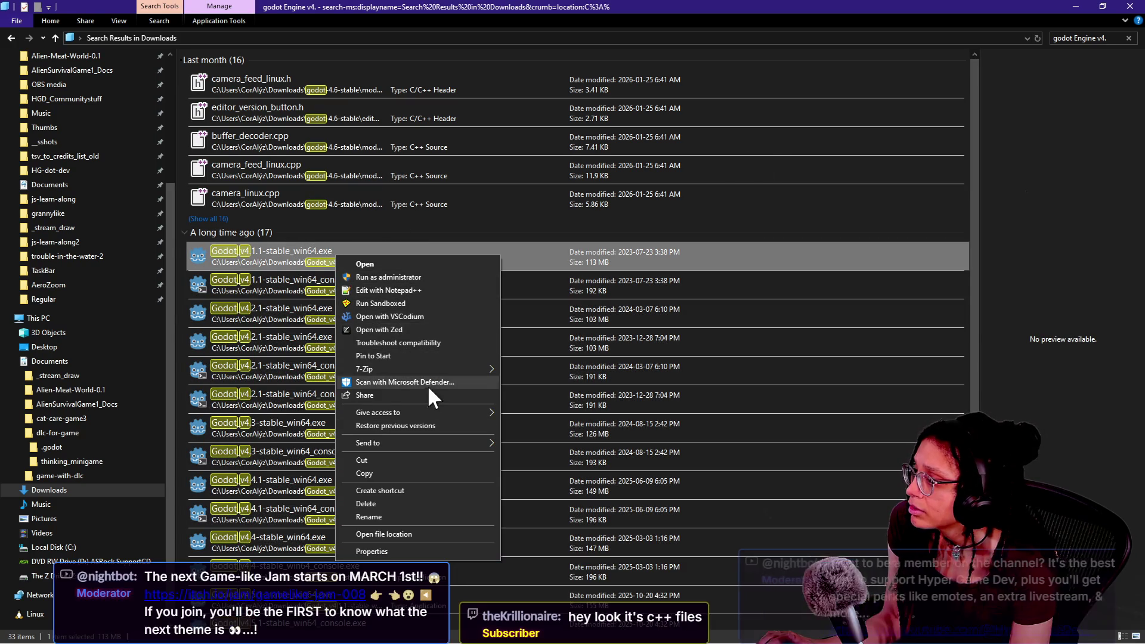
{"action": "left_click", "coordinate": [432, 534]}
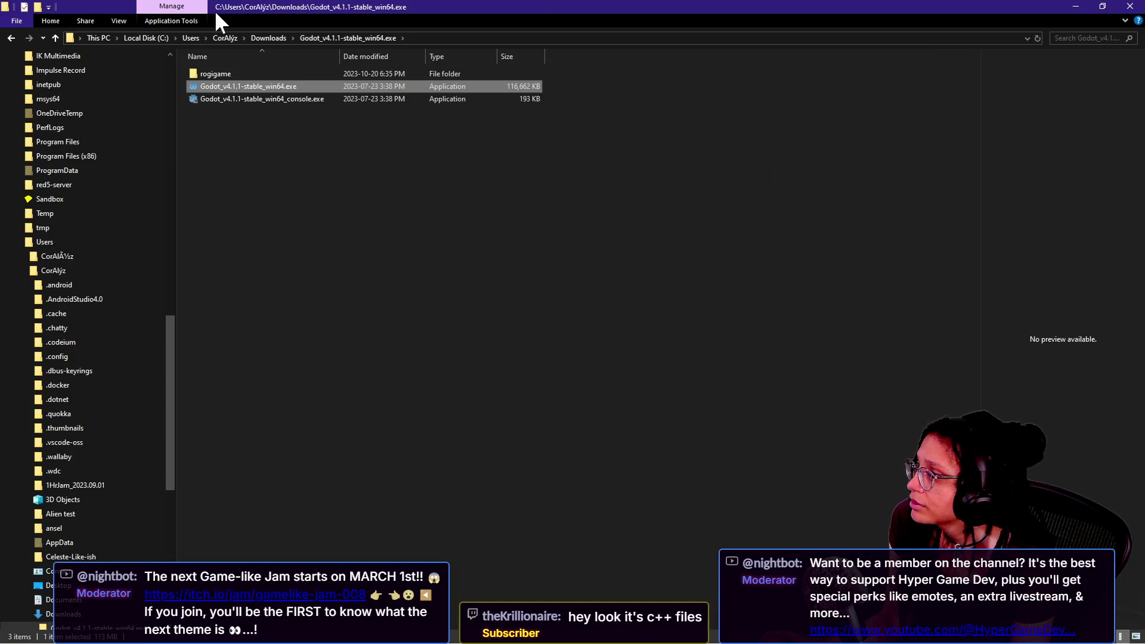
- Open the rogigame folder, then go up two levels to the Downloads folder
{"action": "double_click", "coordinate": [255, 72]}
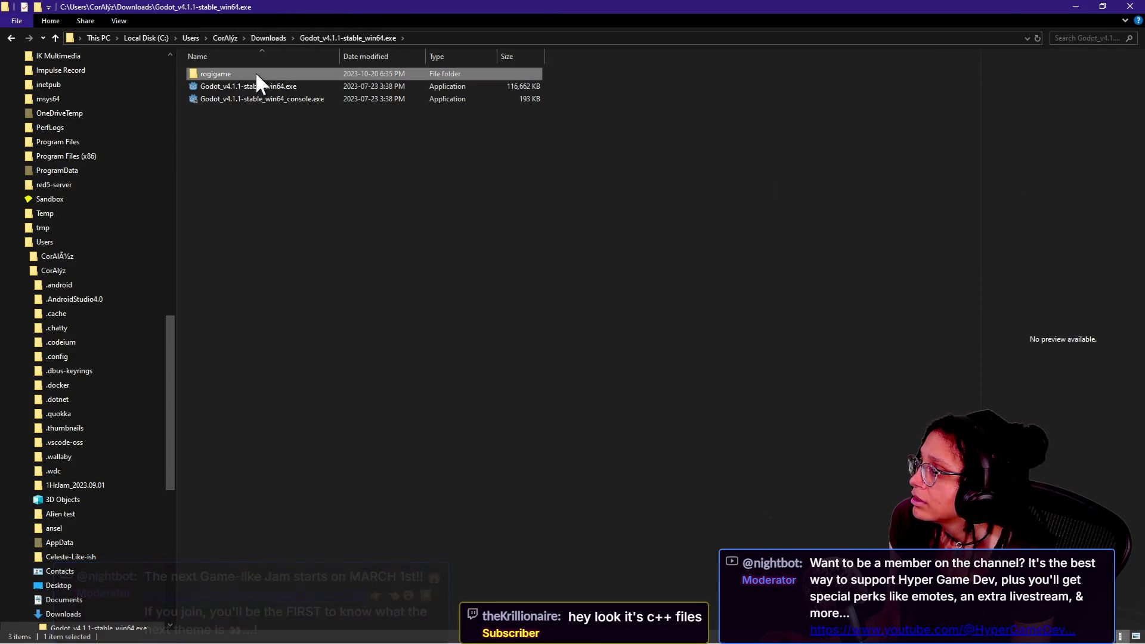
{"action": "left_click", "coordinate": [54, 37]}
{"action": "left_click", "coordinate": [53, 36]}
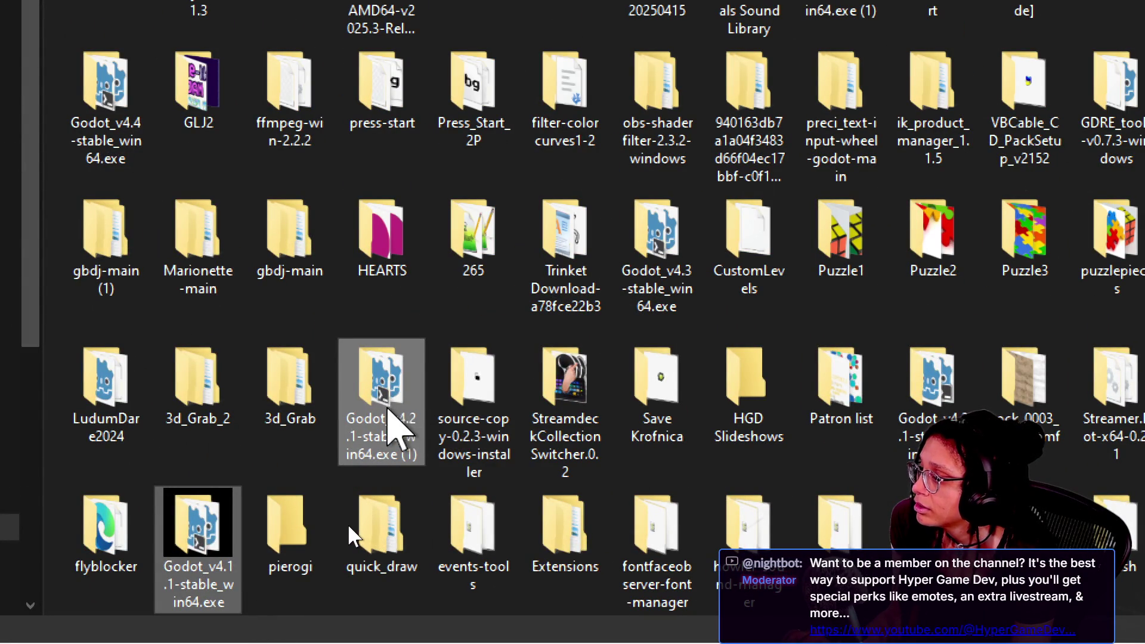
- Cut the Godot_v4.2 and v4.1 folders and select the Godot_v4.4-stable_win64.exe folder
{"action": "key", "text": "ctrl+x"}
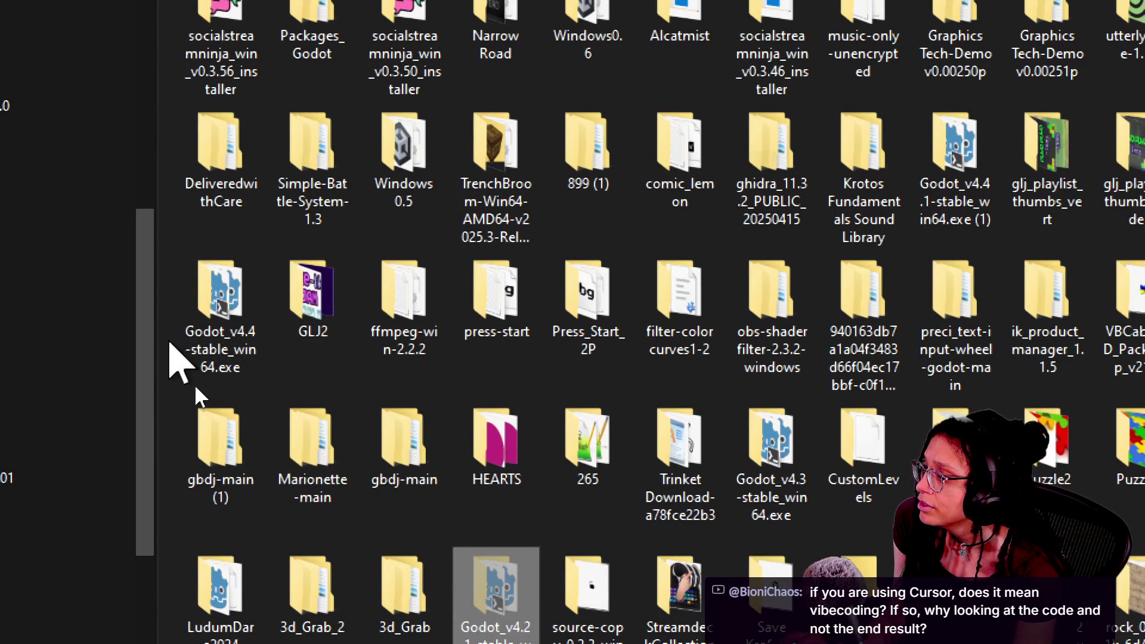
{"action": "left_click", "coordinate": [181, 358]}
{"action": "scroll", "coordinate": [413, 422], "scroll_direction": "down", "scroll_amount": 10}
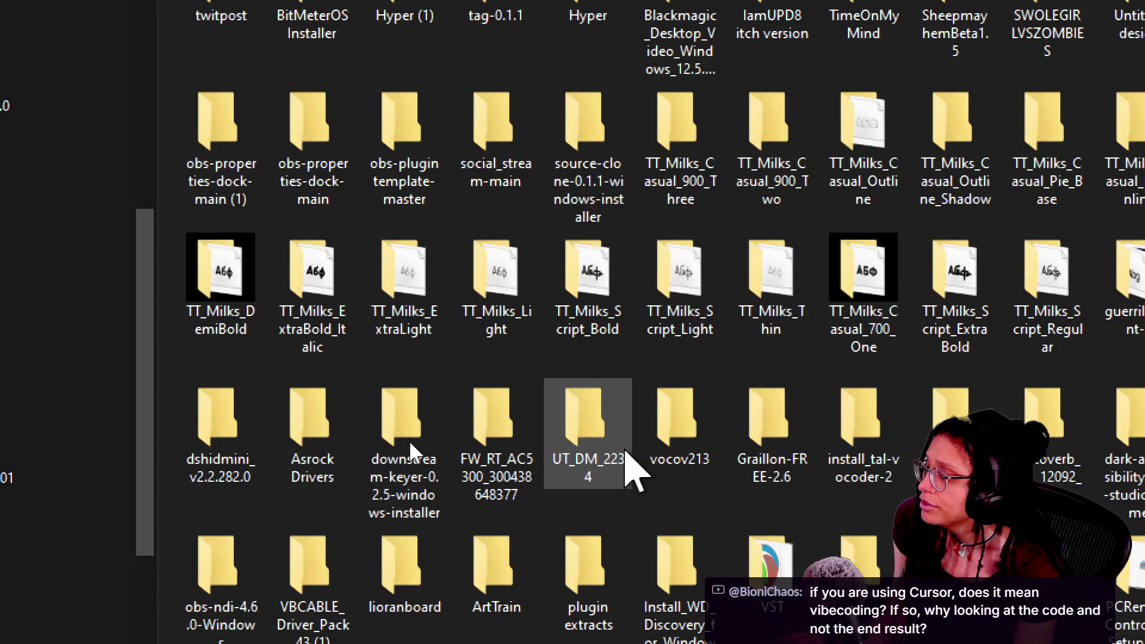
{"action": "key", "text": "alt+Tab"}
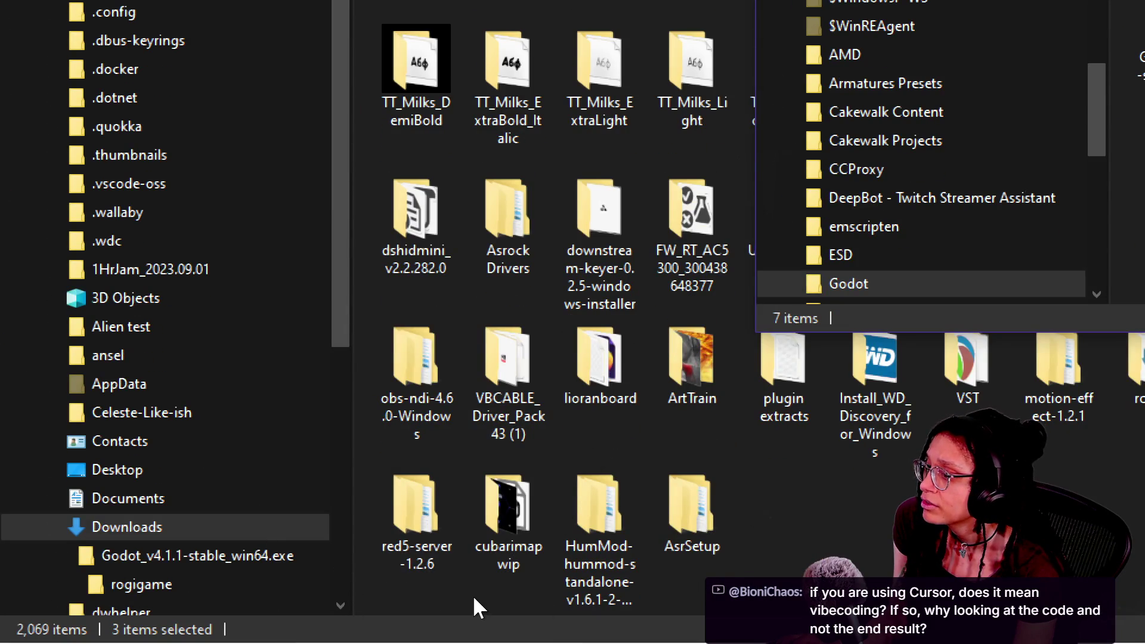
- In the Downloads window, select the Godot_v4.3 and v4.1.1 folders, then open HEARTS
{"action": "left_click", "coordinate": [793, 465]}
{"action": "scroll", "coordinate": [741, 433], "scroll_direction": "up", "scroll_amount": 10}
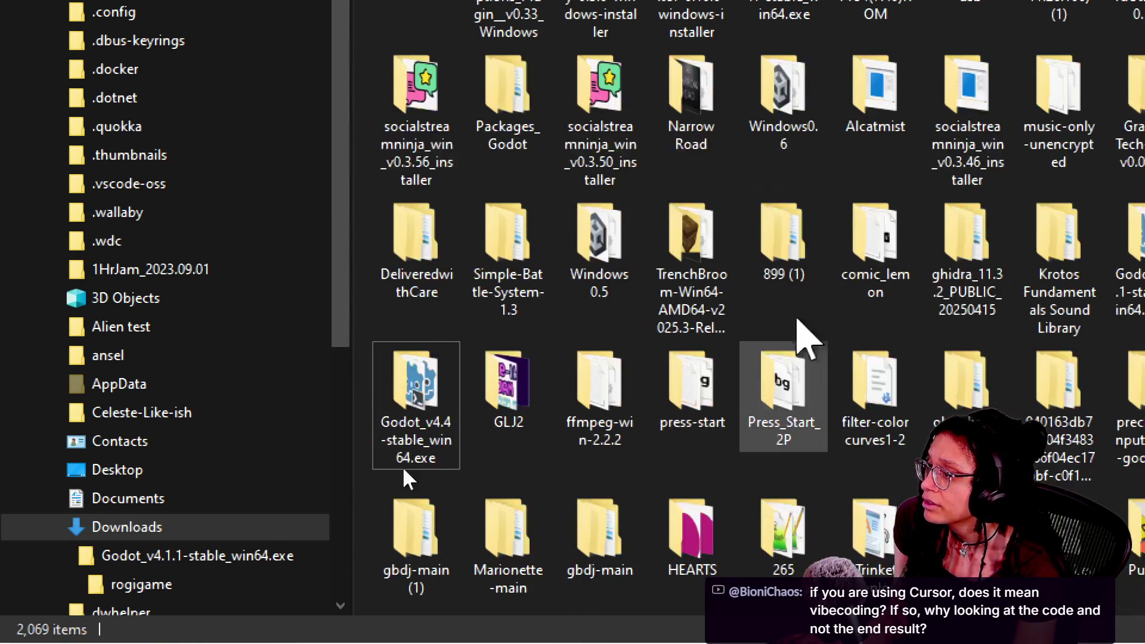
{"action": "scroll", "coordinate": [561, 418], "scroll_direction": "down", "scroll_amount": 3}
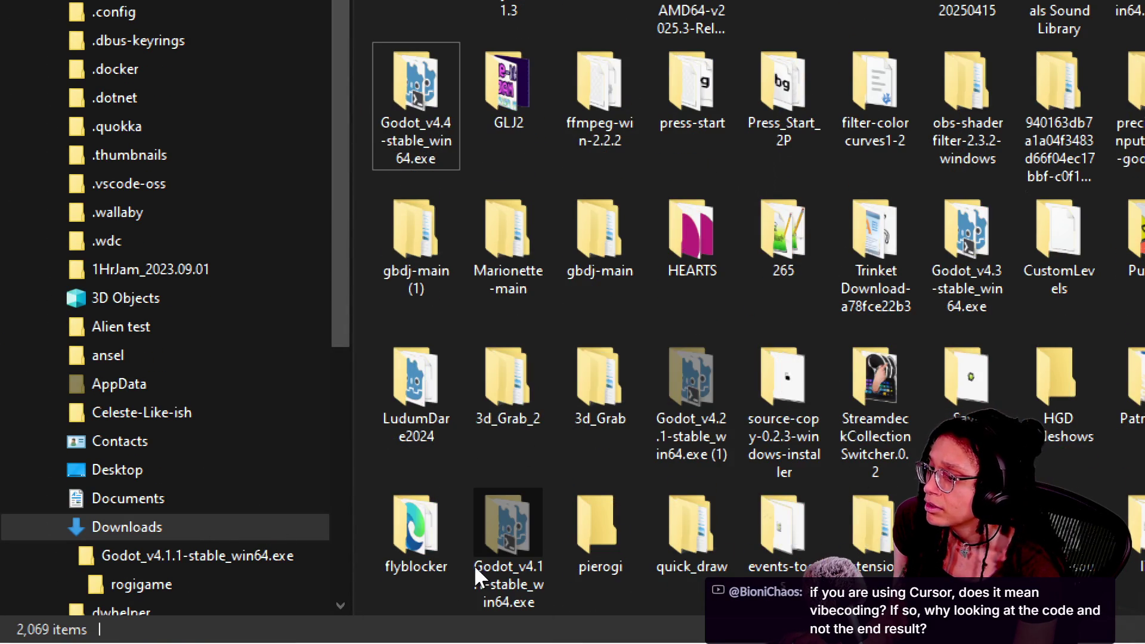
{"action": "scroll", "coordinate": [416, 463], "scroll_direction": "up", "scroll_amount": 6}
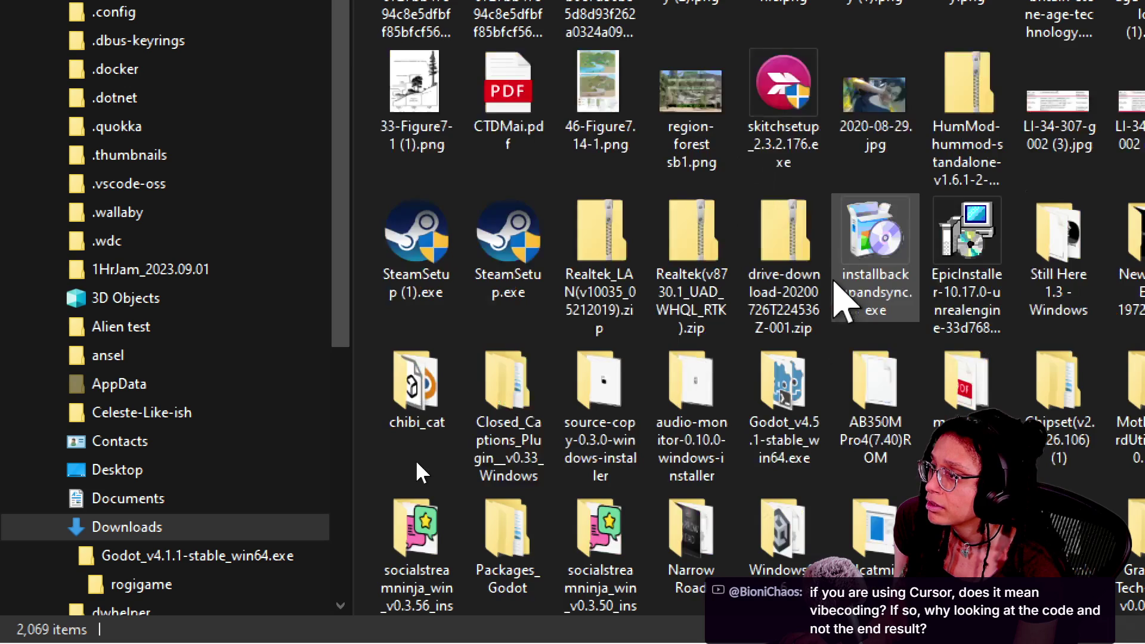
{"action": "scroll", "coordinate": [416, 463], "scroll_direction": "down", "scroll_amount": 3}
{"action": "scroll", "coordinate": [867, 387], "scroll_direction": "down", "scroll_amount": 5}
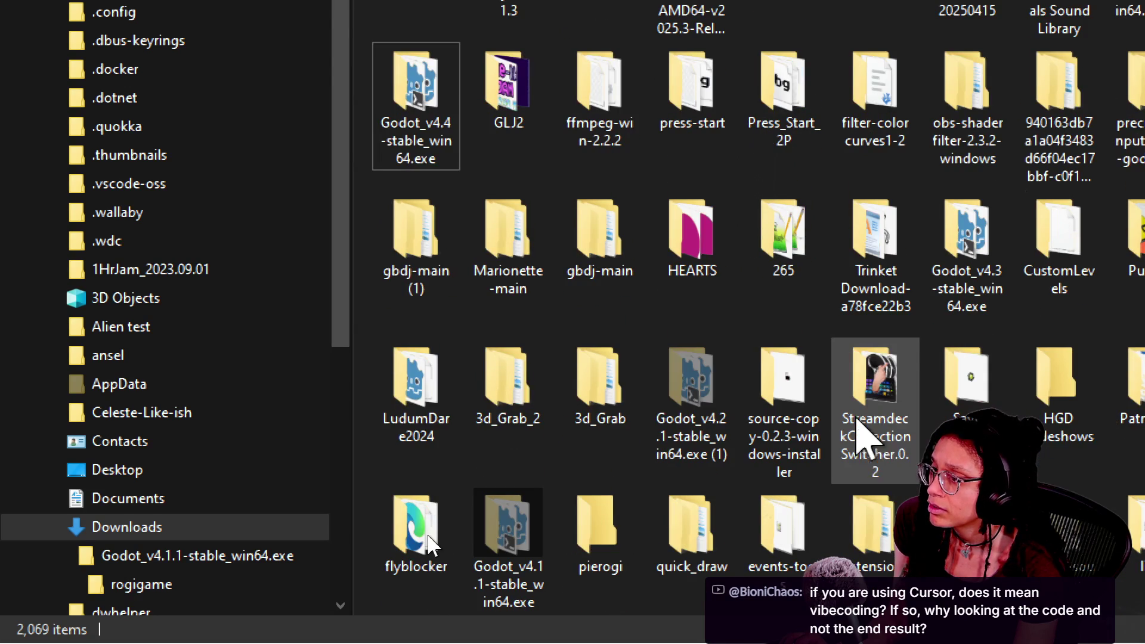
{"action": "left_click", "coordinate": [936, 269]}
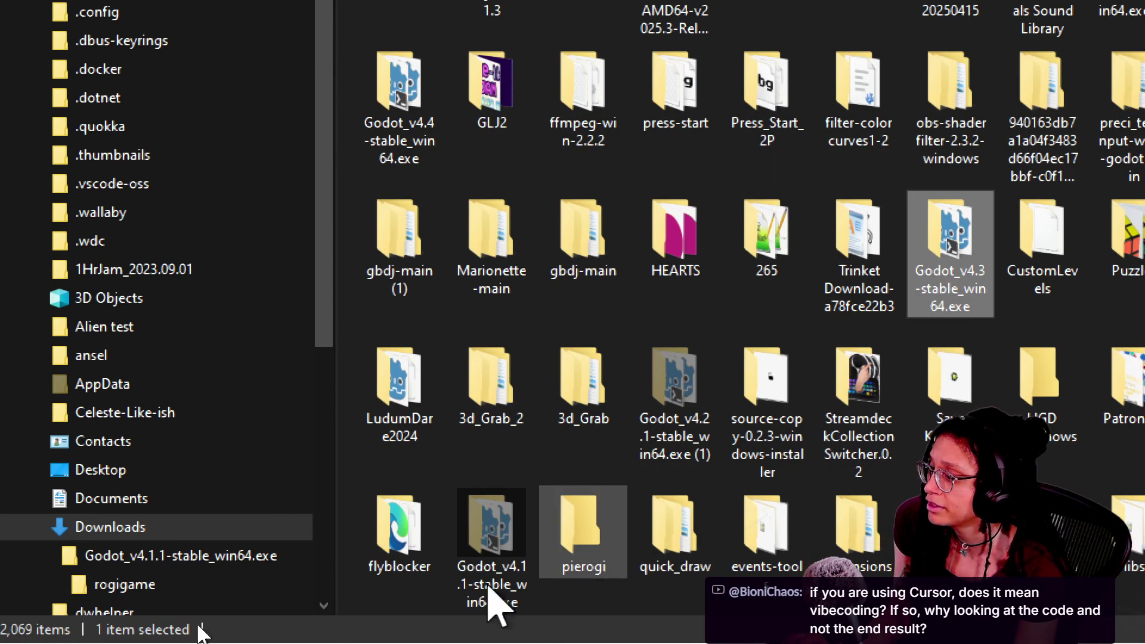
{"action": "left_click", "coordinate": [496, 530], "text": "ctrl"}
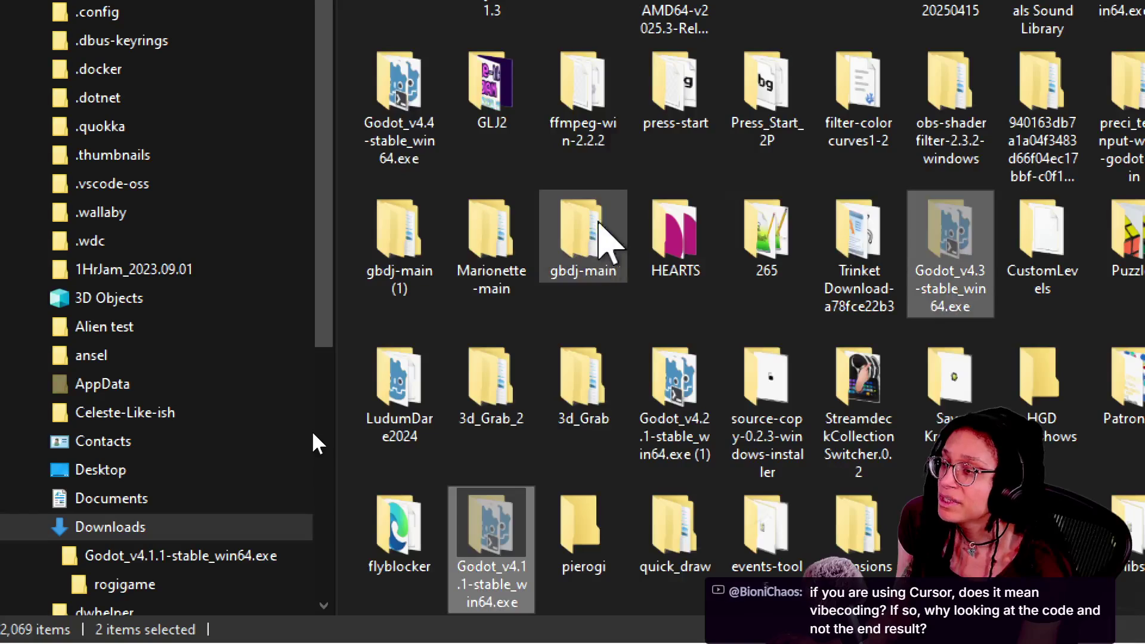
{"action": "left_click", "coordinate": [680, 252]}
{"action": "double_click", "coordinate": [686, 253]}
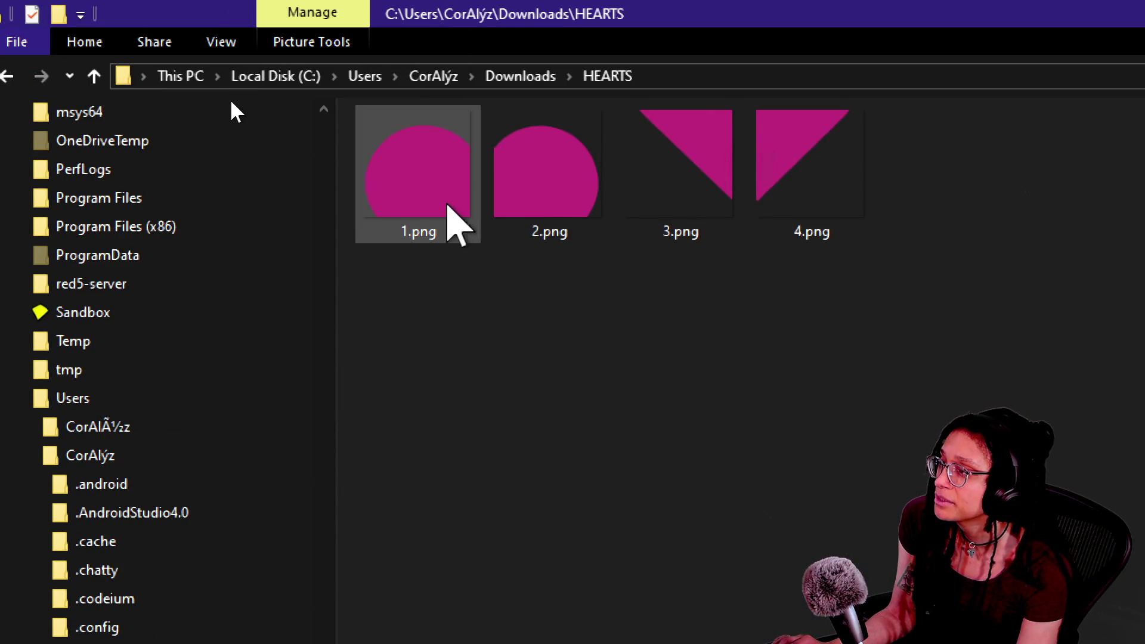
{"action": "mouse_move", "coordinate": [428, 190]}
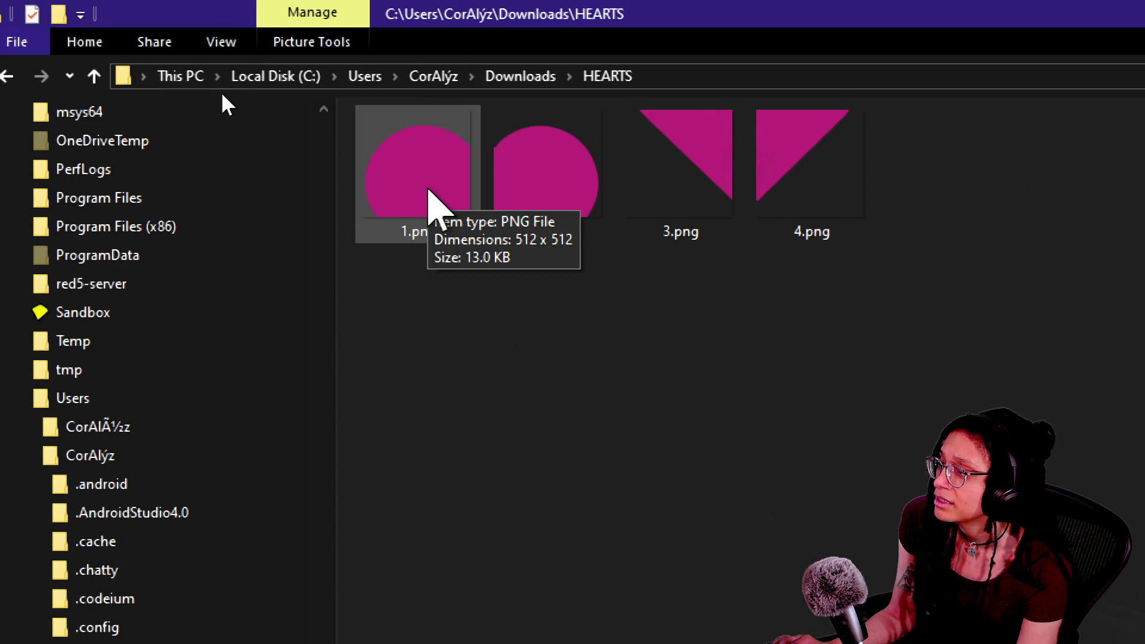
{"action": "left_click", "coordinate": [13, 76]}
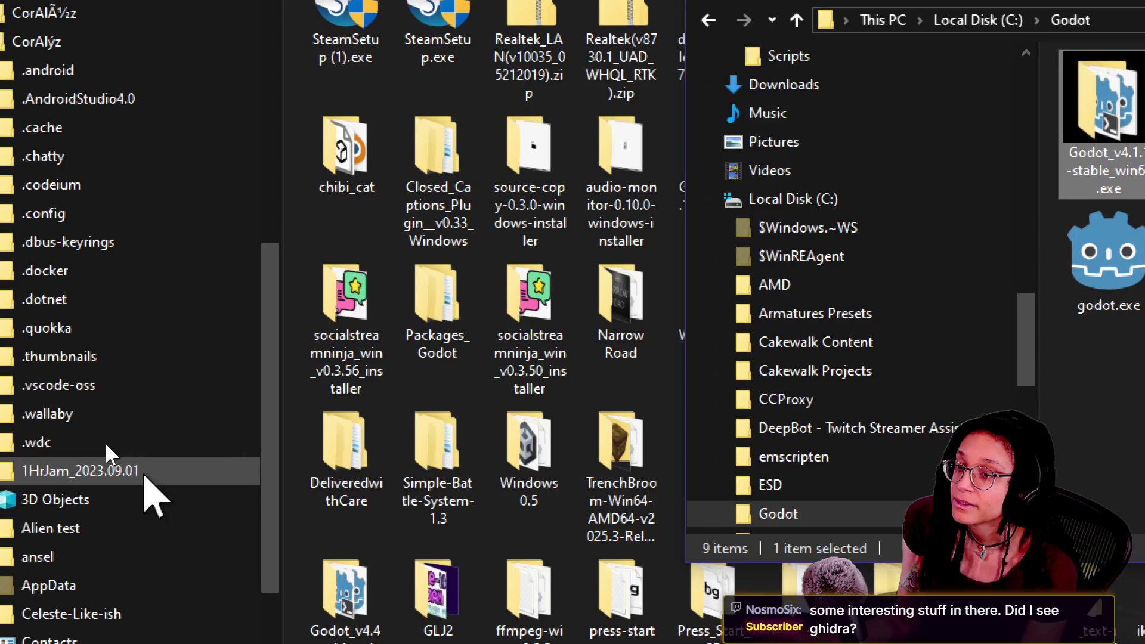
- Select the ghidra folder in Downloads, then bring C:\Godot forward and deselect Godot_v4.1.1
{"action": "left_click", "coordinate": [279, 355]}
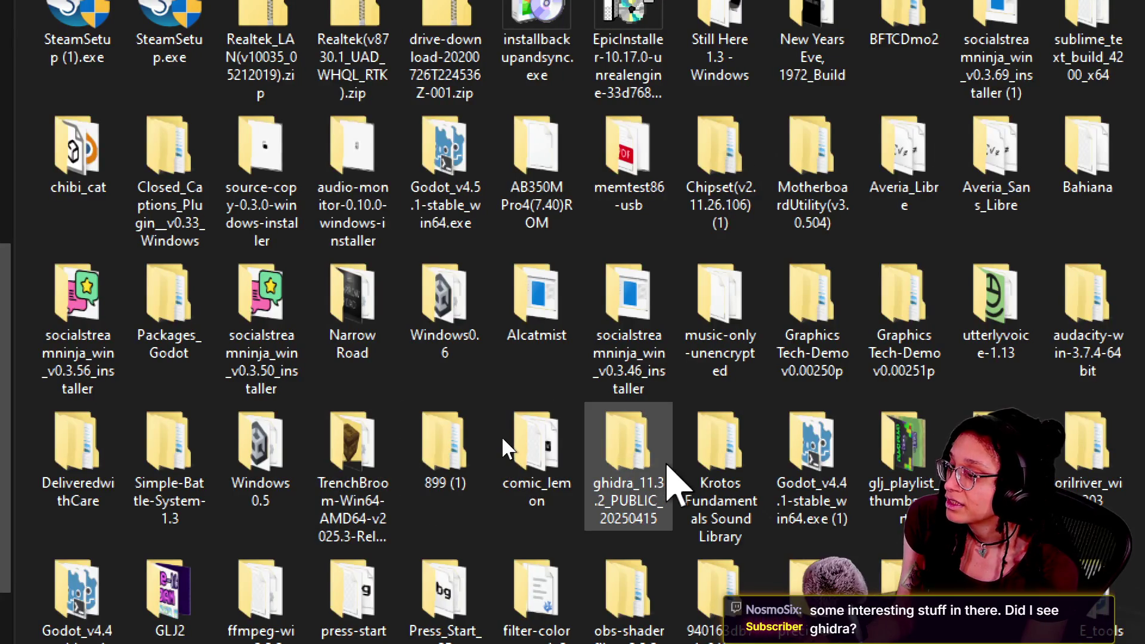
{"action": "left_click", "coordinate": [622, 462]}
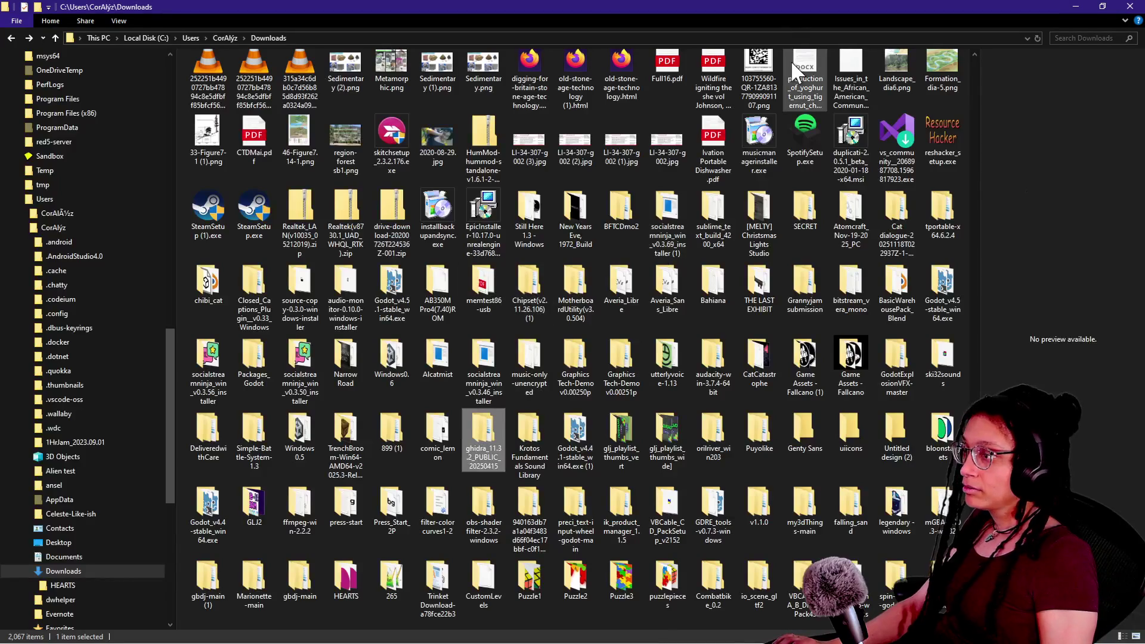
{"action": "key", "text": "alt+Tab"}
{"action": "left_click", "coordinate": [776, 414]}
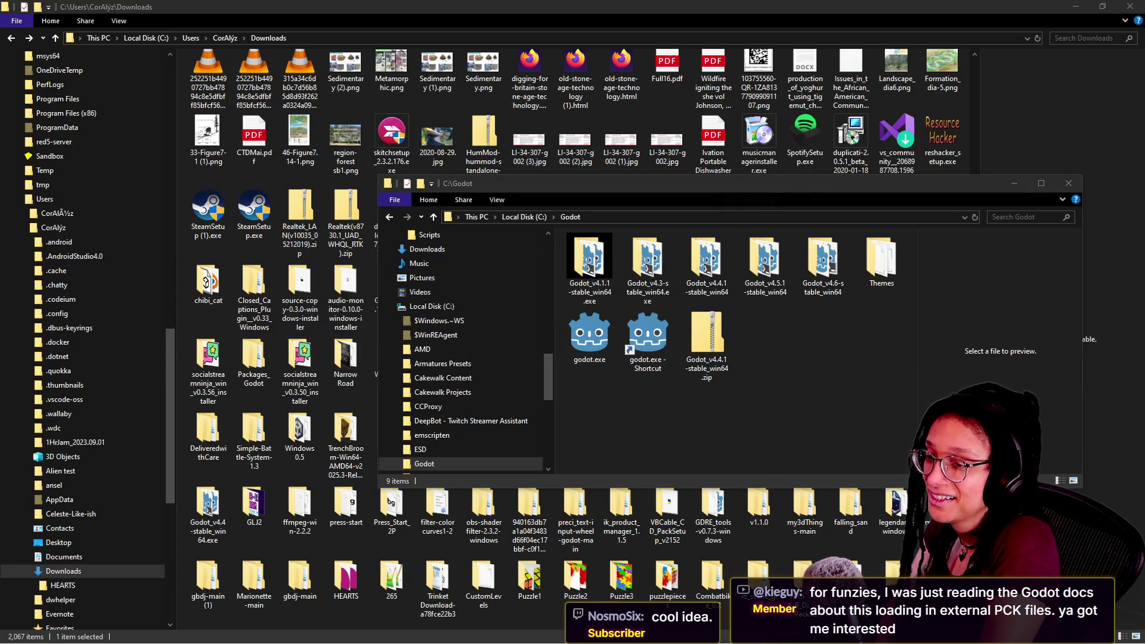
- Open the Godot_v4.1.1-stable_win64.exe folder in C:\Godot and launch Godot 4.1.1
{"action": "left_click", "coordinate": [889, 344]}
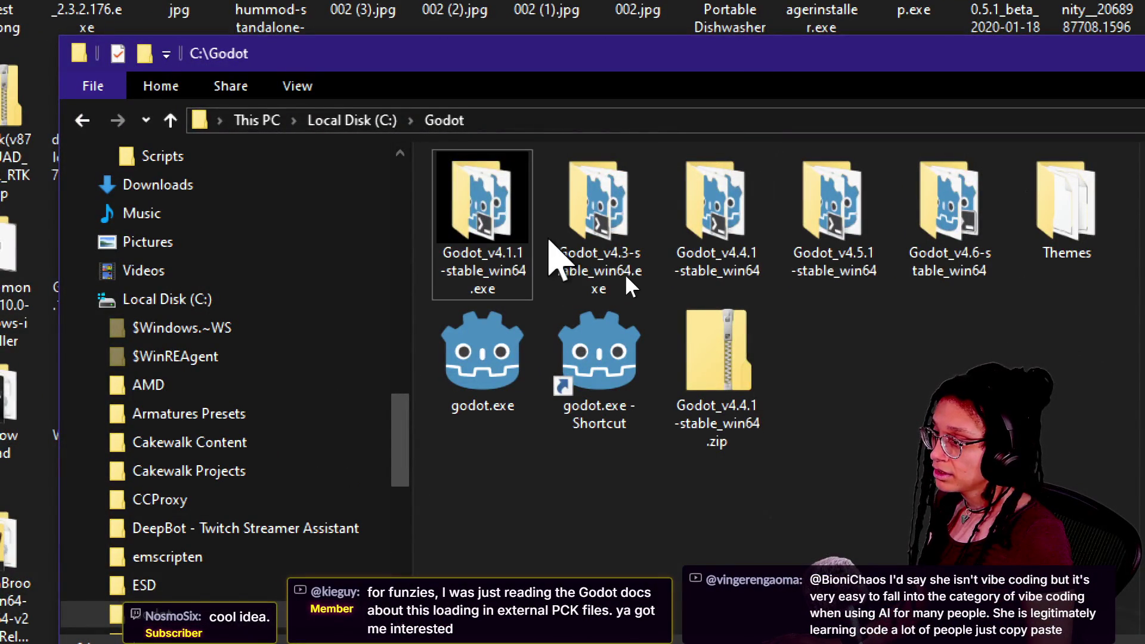
{"action": "double_click", "coordinate": [492, 244]}
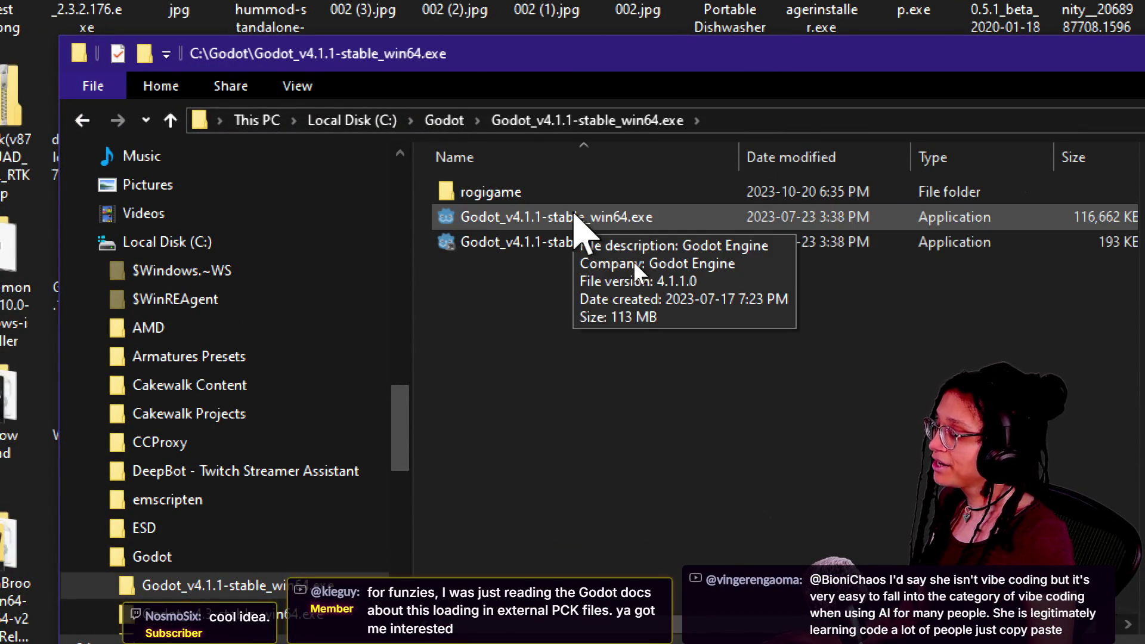
{"action": "double_click", "coordinate": [571, 216]}
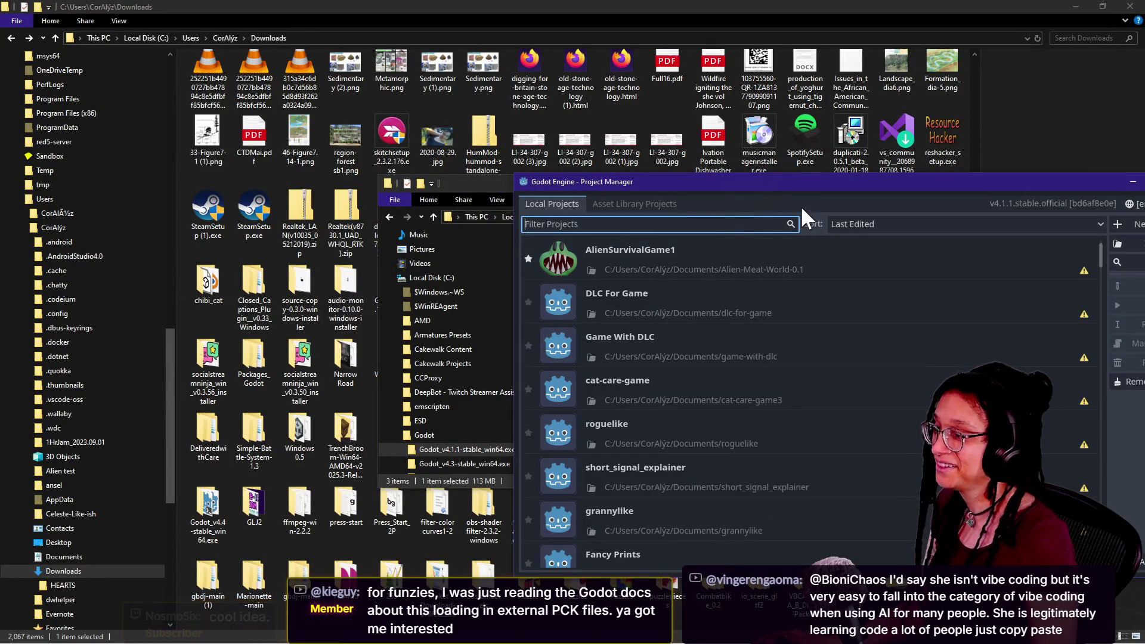
- Close the Godot 4.1.1 Project Manager and open the Godot_v4.3-stable_win64.exe folder in C:\Godot
{"action": "left_click_drag", "start_coordinate": [678, 186], "coordinate": [500, 167]}
{"action": "mouse_move", "coordinate": [903, 252]}
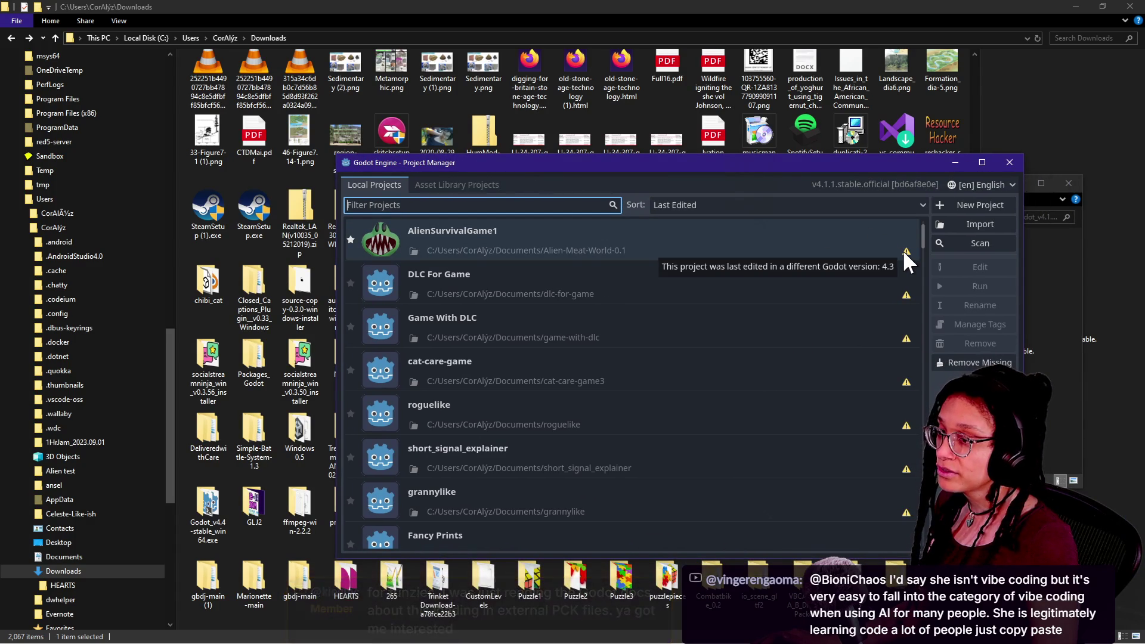
{"action": "left_click", "coordinate": [1004, 165]}
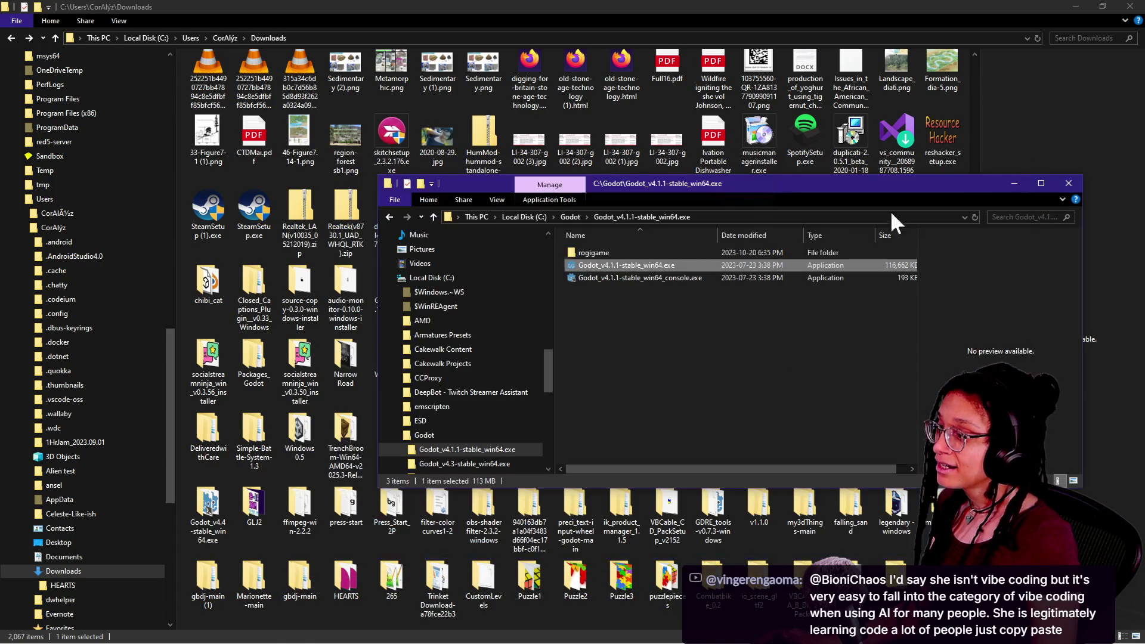
{"action": "left_click", "coordinate": [439, 217]}
{"action": "double_click", "coordinate": [627, 247]}
{"action": "left_click", "coordinate": [585, 253]}
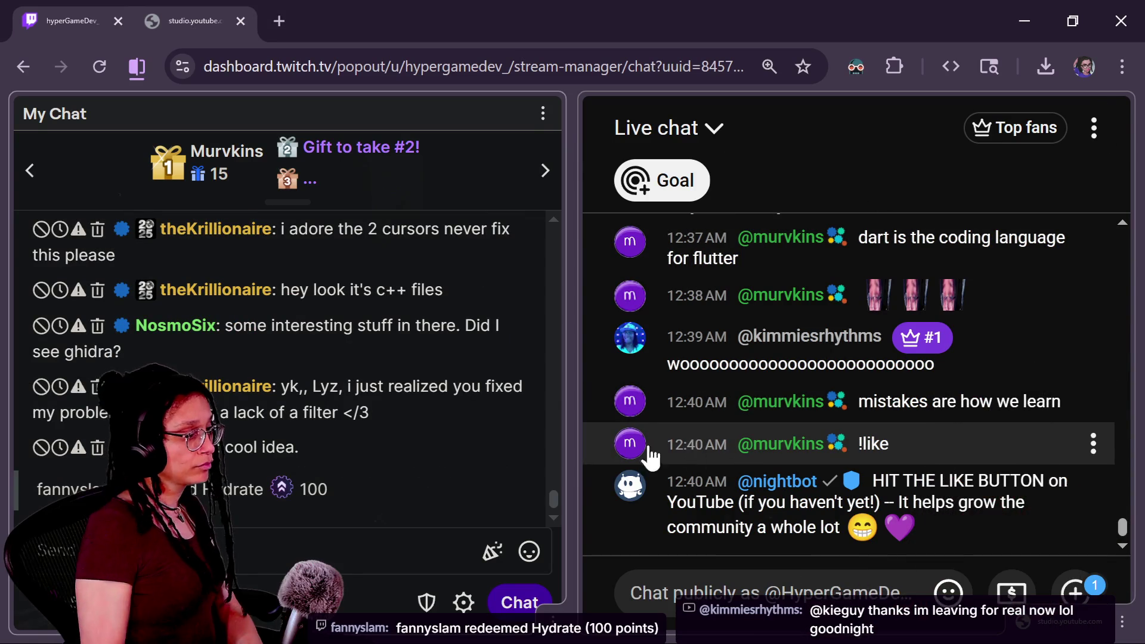
{"action": "scroll", "coordinate": [793, 480], "scroll_direction": "up", "scroll_amount": 5}
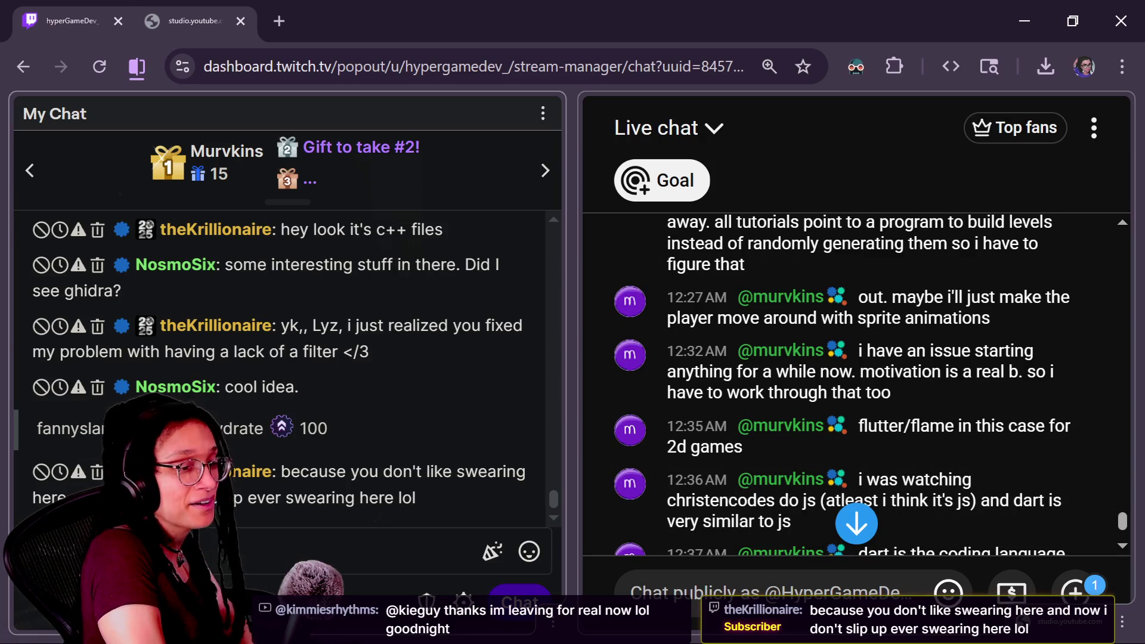
{"action": "left_click", "coordinate": [1123, 523]}
{"action": "left_click_drag", "start_coordinate": [1125, 521], "coordinate": [1126, 516]}
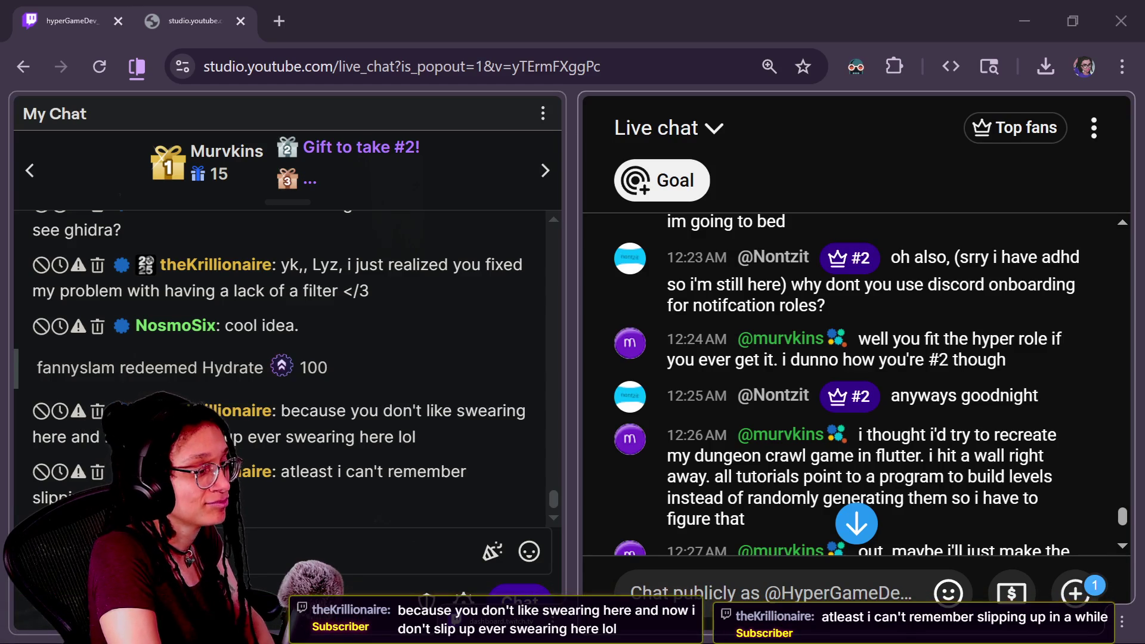
{"action": "scroll", "coordinate": [1121, 510], "scroll_direction": "up", "scroll_amount": 1}
{"action": "scroll", "coordinate": [1121, 508], "scroll_direction": "up", "scroll_amount": 2}
{"action": "scroll", "coordinate": [1120, 507], "scroll_direction": "down", "scroll_amount": 2}
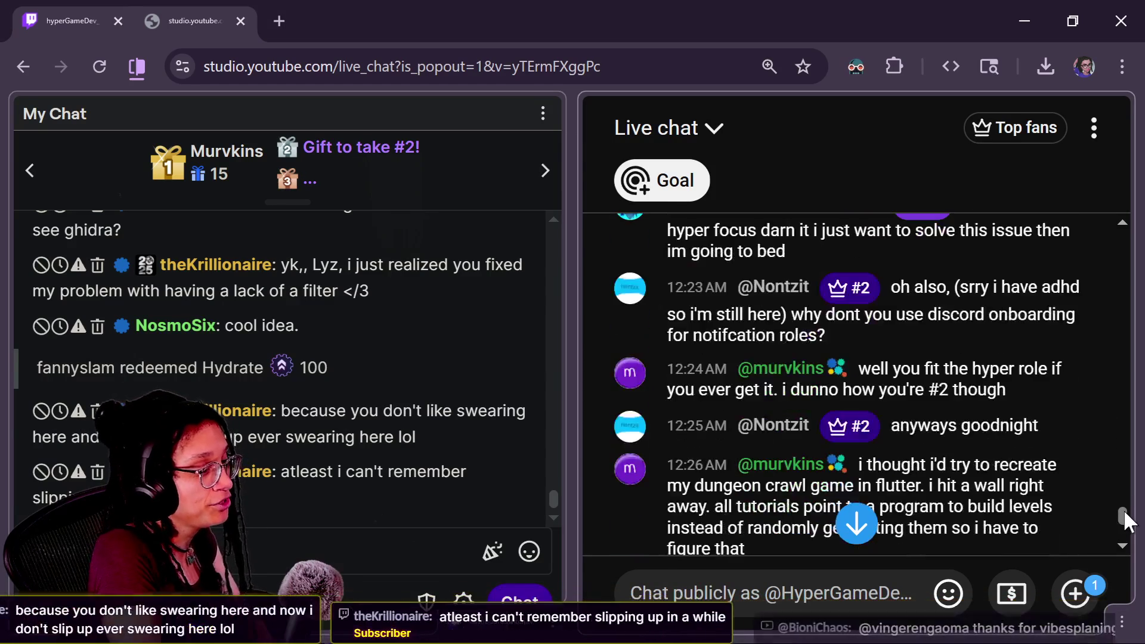
{"action": "scroll", "coordinate": [1123, 510], "scroll_direction": "down", "scroll_amount": 5}
{"action": "scroll", "coordinate": [1123, 524], "scroll_direction": "down", "scroll_amount": 10}
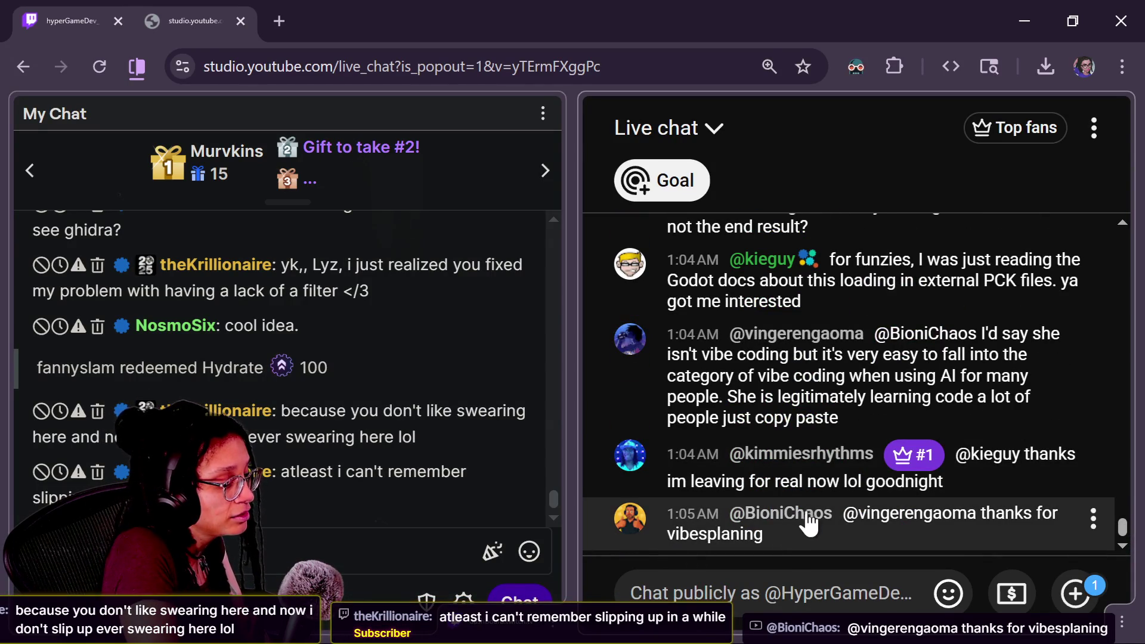
{"action": "scroll", "coordinate": [803, 528], "scroll_direction": "up", "scroll_amount": 3}
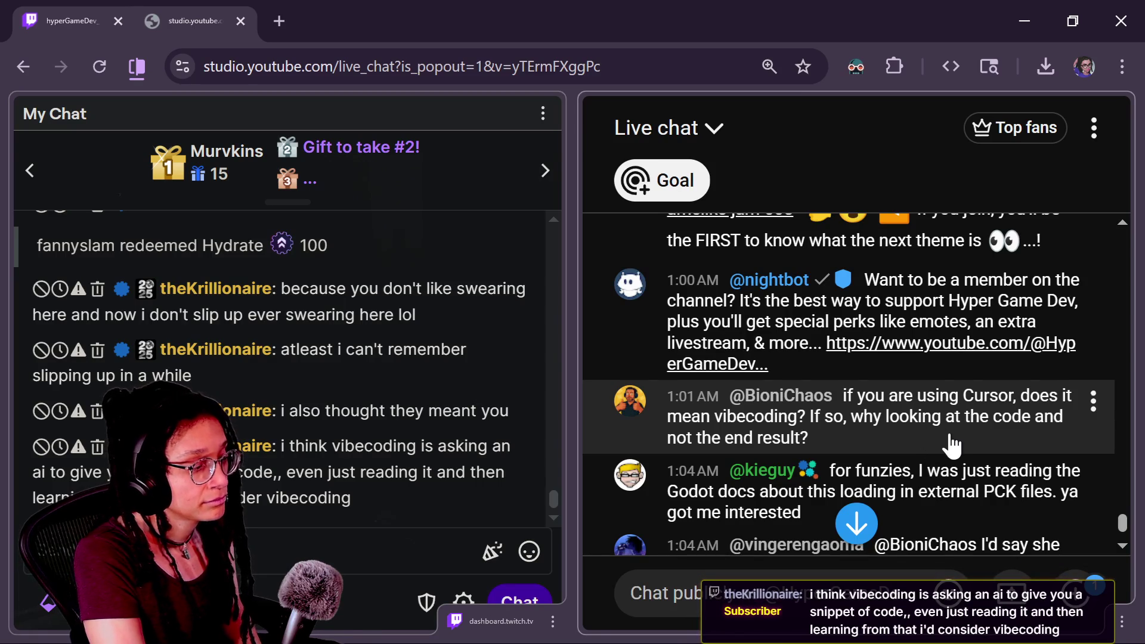
- Scroll the chat, then switch to the Hyper Game Dev! Discord #live_text window
{"action": "scroll", "coordinate": [852, 399], "scroll_direction": "down", "scroll_amount": 5}
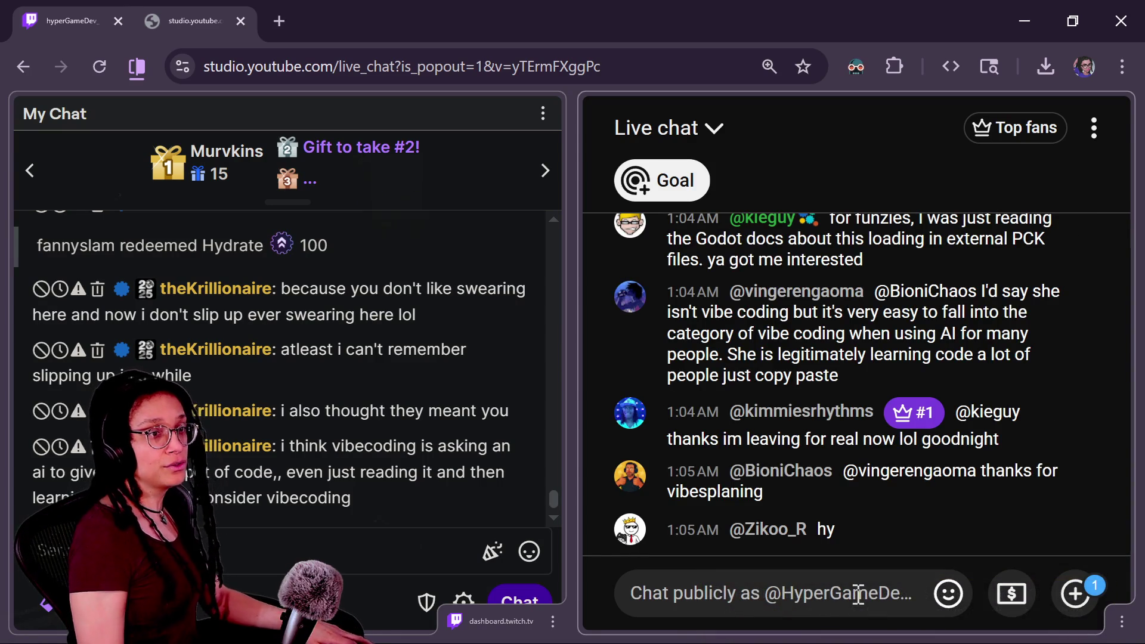
{"action": "key", "text": "alt+Tab"}
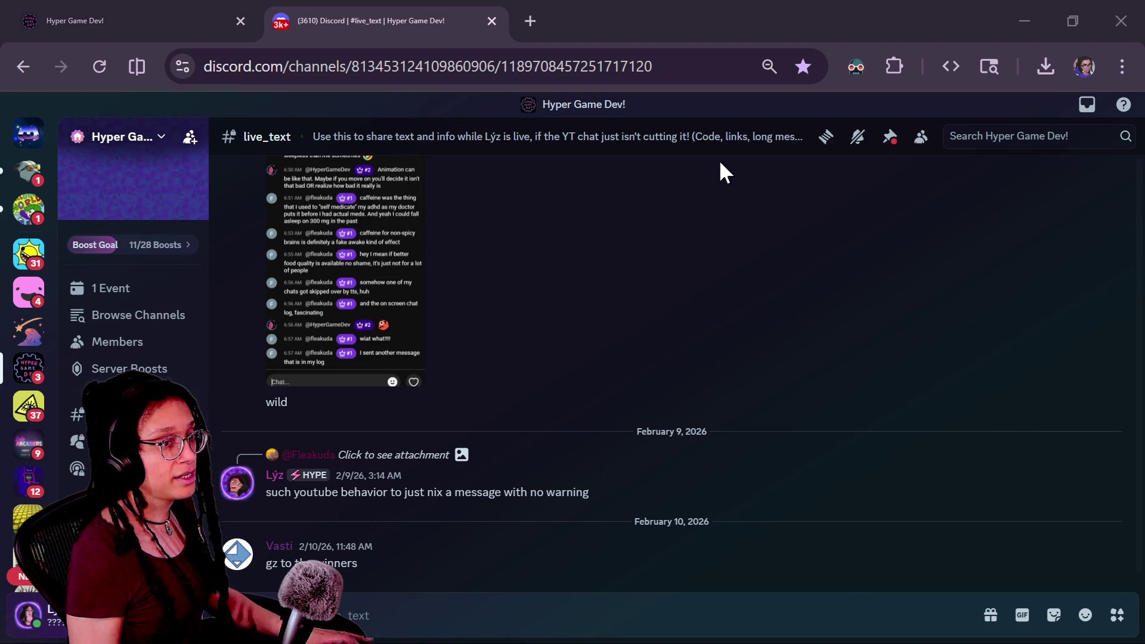
- Cycle through the open windows, ending on the Godot docs page about exporting packs, patches, and mods
{"action": "key", "text": "alt+Tab"}
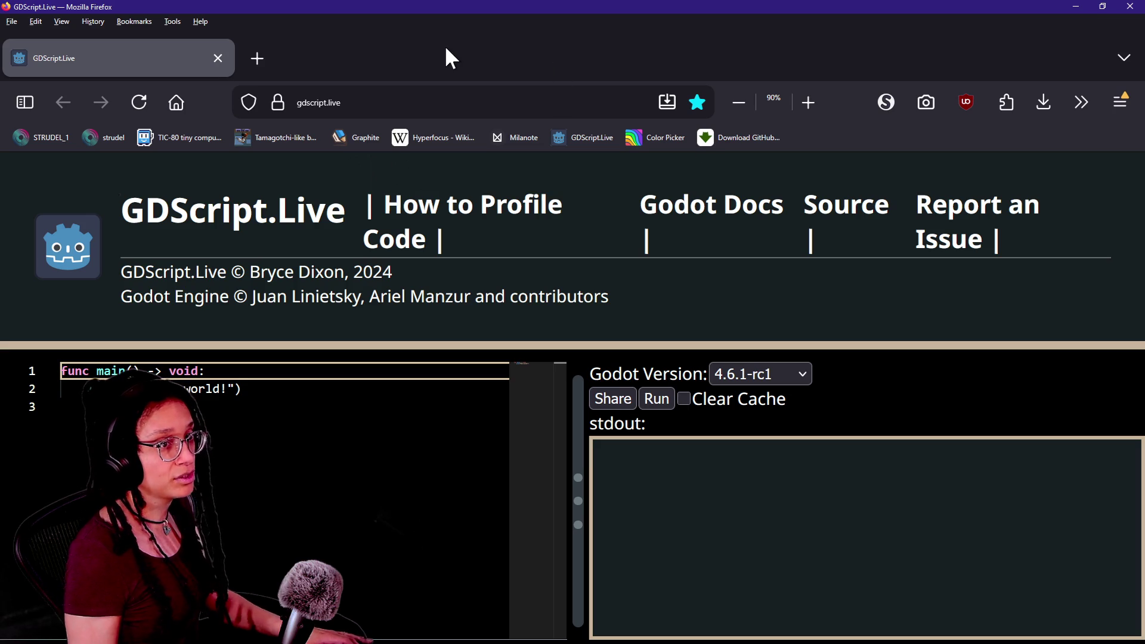
{"action": "key", "text": "alt+Tab"}
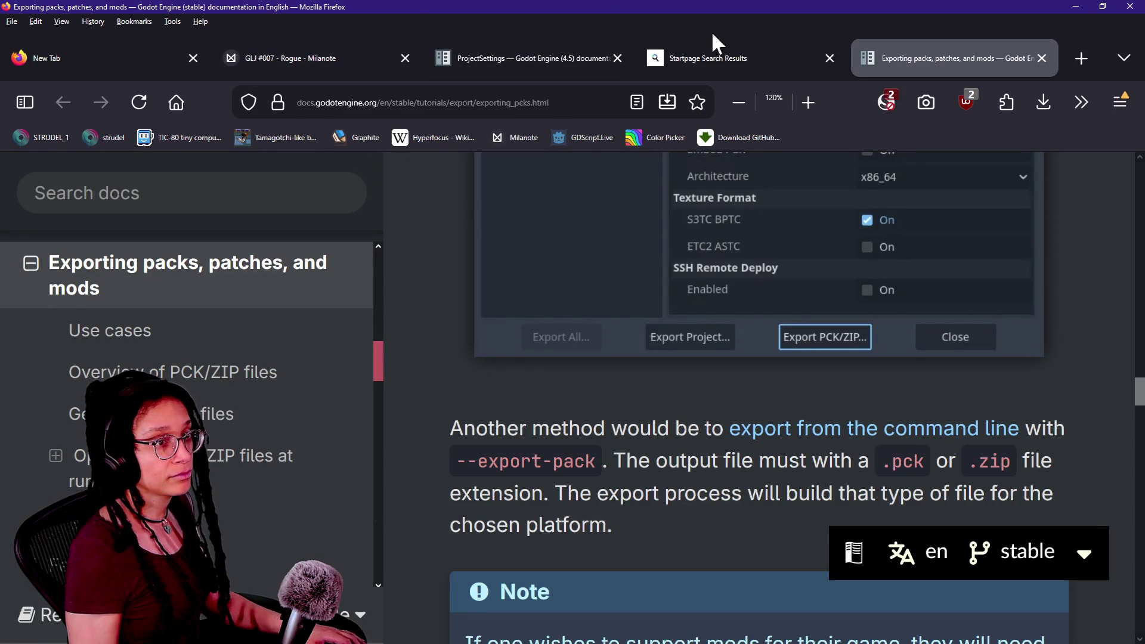
{"action": "key", "text": "alt+Tab"}
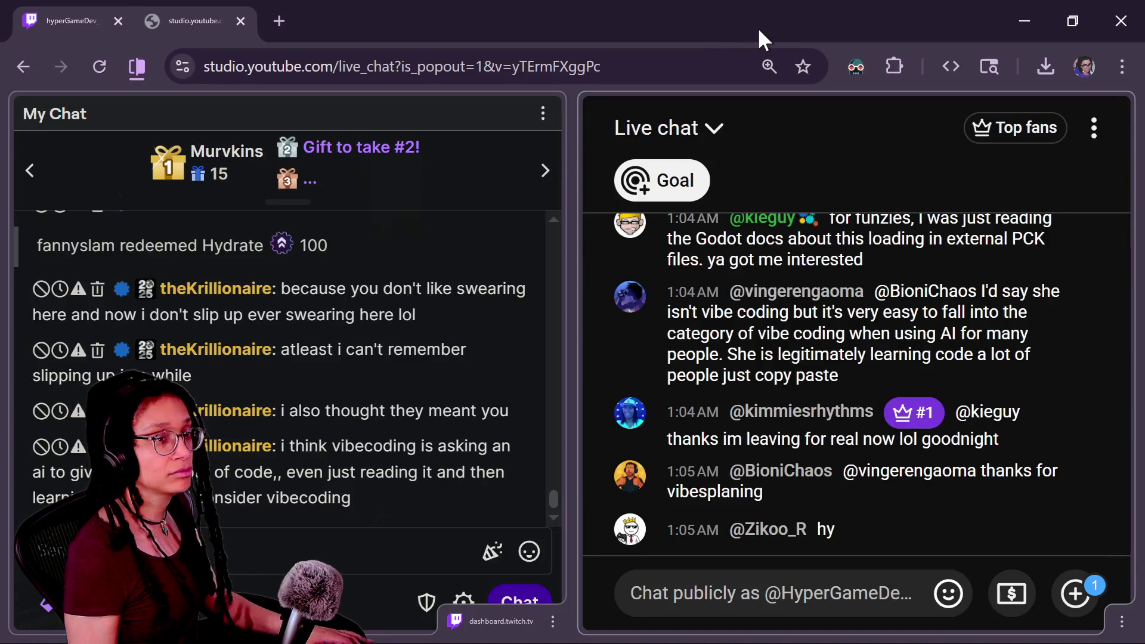
{"action": "key", "text": "alt+Tab"}
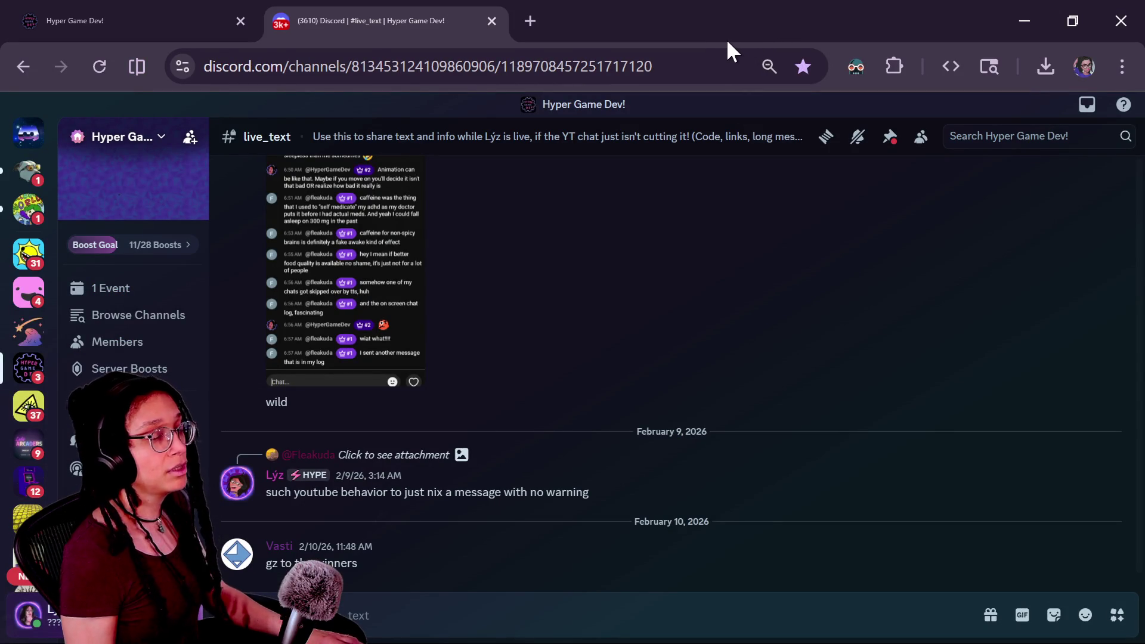
{"action": "key", "text": "alt+Tab"}
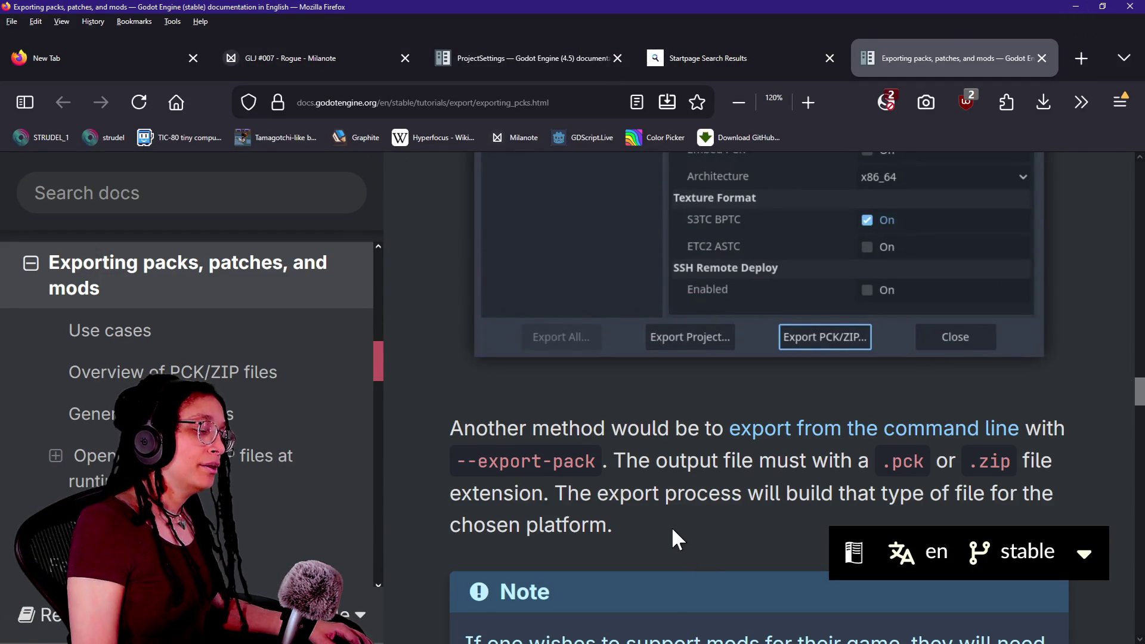
- Search the docs page for 'load_Resour'
{"action": "scroll", "coordinate": [673, 528], "scroll_direction": "up", "scroll_amount": 10}
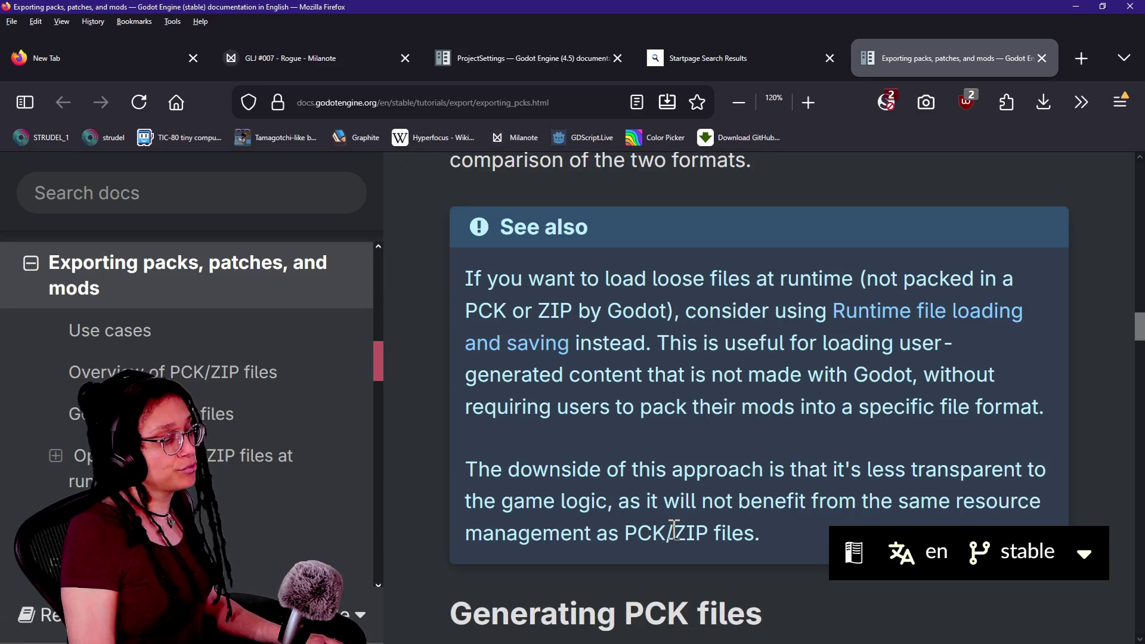
{"action": "key", "text": "ctrl+f"}
{"action": "type", "text": "load_Resour"}
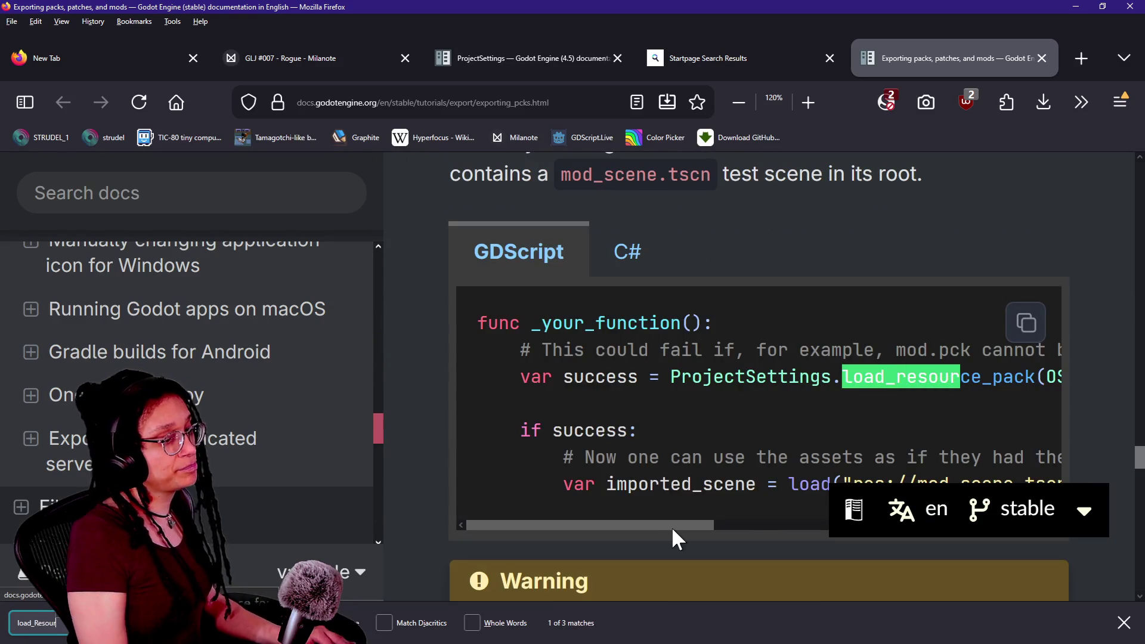
- Scroll the code block sideways and select the load_resource_pack call in the example
{"action": "left_click_drag", "start_coordinate": [613, 526], "coordinate": [746, 527]}
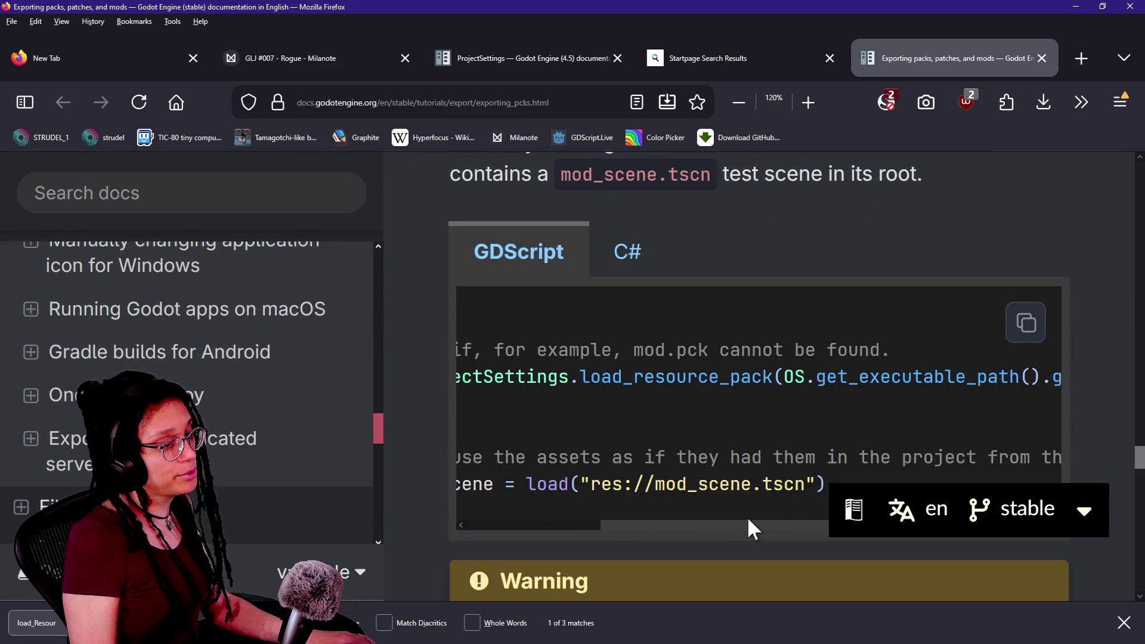
{"action": "mouse_move", "coordinate": [563, 376]}
{"action": "left_mouse_down"}
{"action": "mouse_move", "coordinate": [638, 352]}
{"action": "mouse_move", "coordinate": [855, 376]}
{"action": "left_mouse_up"}
{"action": "left_click", "coordinate": [854, 377]}
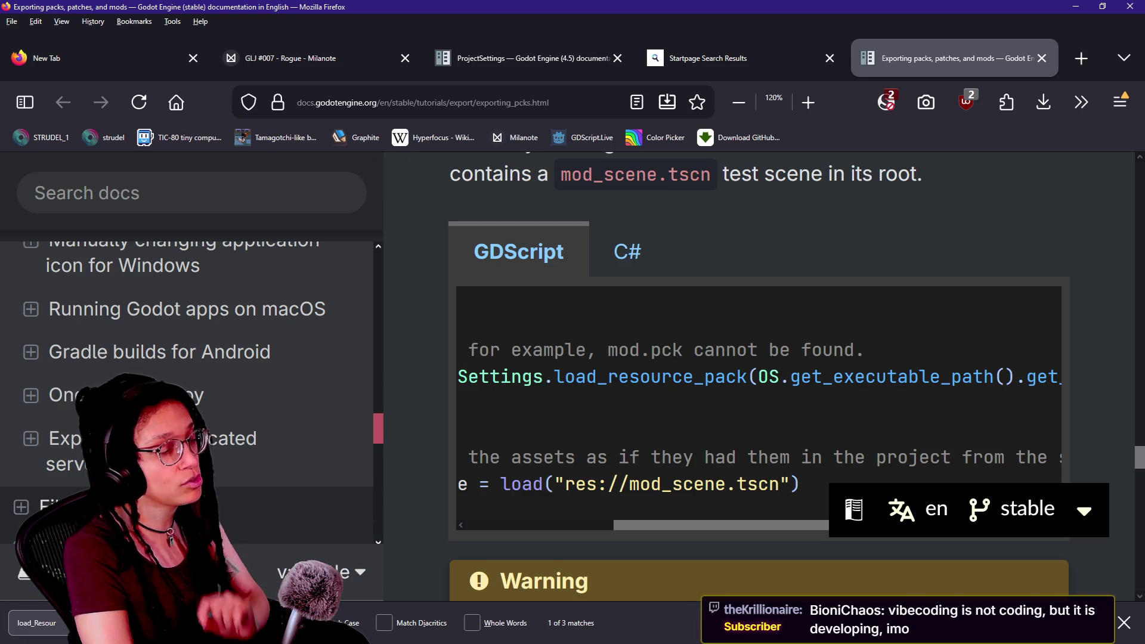
{"action": "mouse_move", "coordinate": [555, 377]}
{"action": "left_mouse_down"}
{"action": "mouse_move", "coordinate": [748, 359]}
{"action": "mouse_move", "coordinate": [747, 371]}
{"action": "left_mouse_up"}
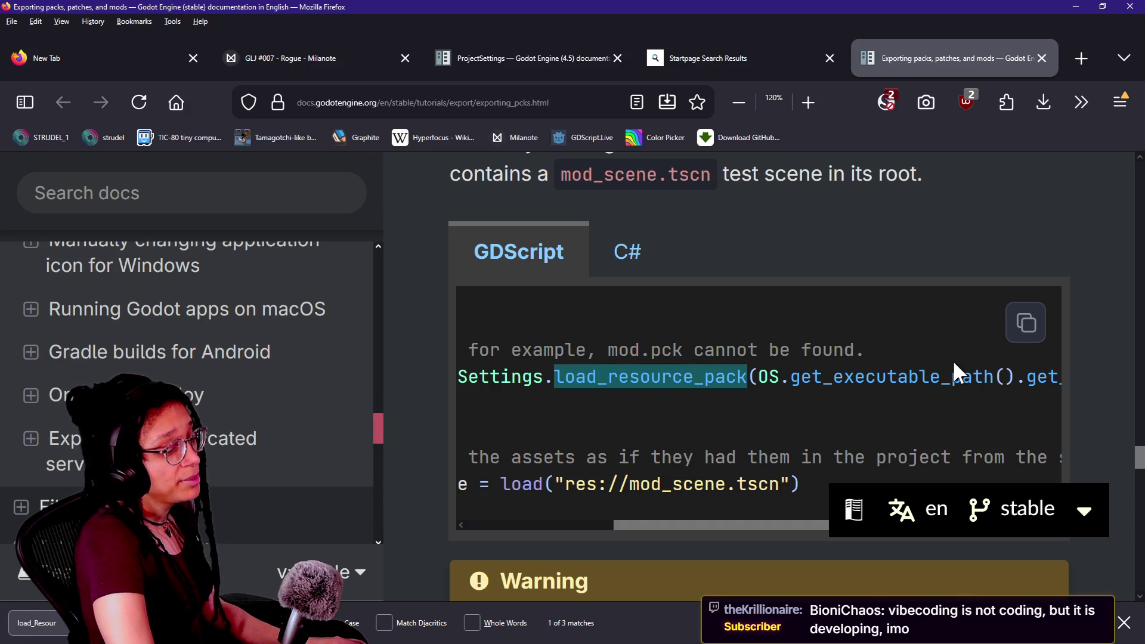
- Switch to Discord, back to the docs, then to the YouTube and Twitch live chat popouts
{"action": "key", "text": "alt+Tab"}
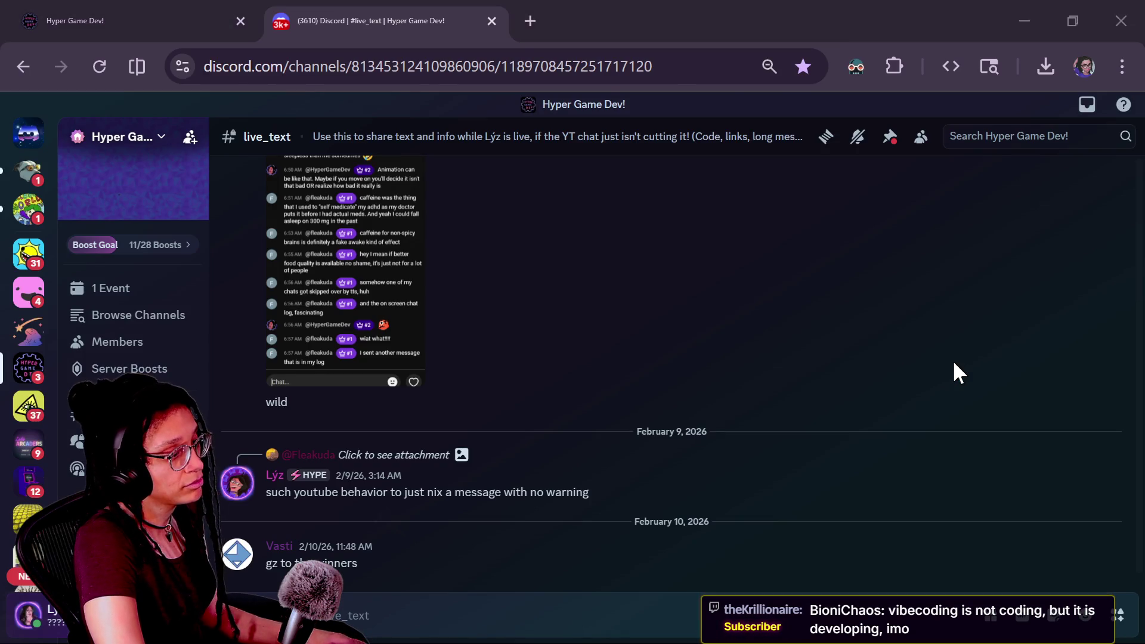
{"action": "key", "text": "alt+Tab"}
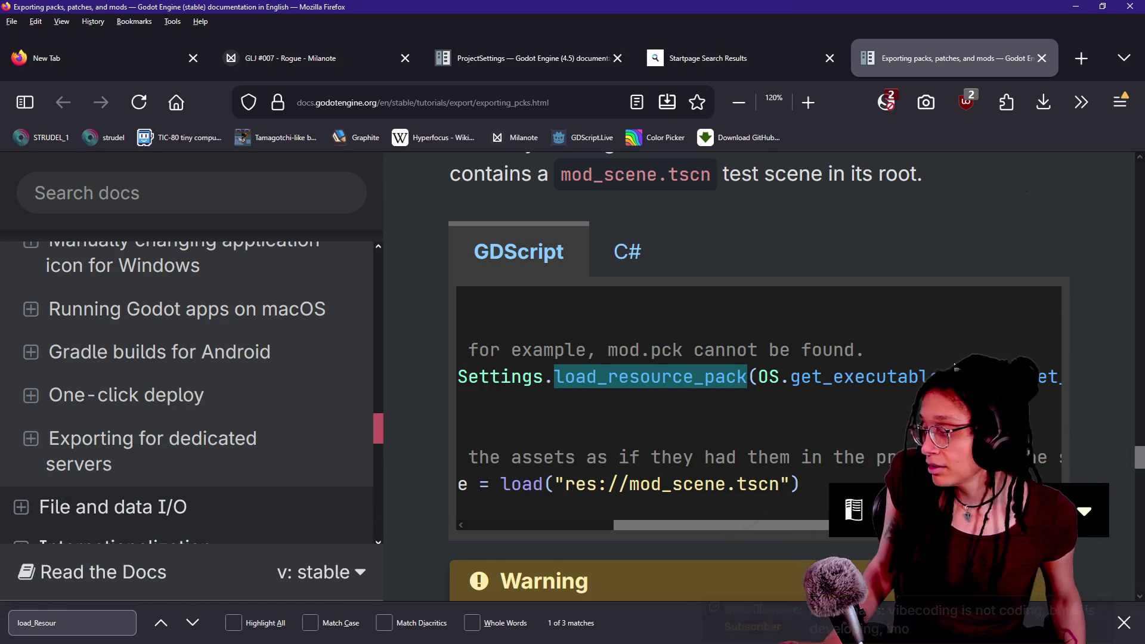
{"action": "key", "text": "alt+Tab"}
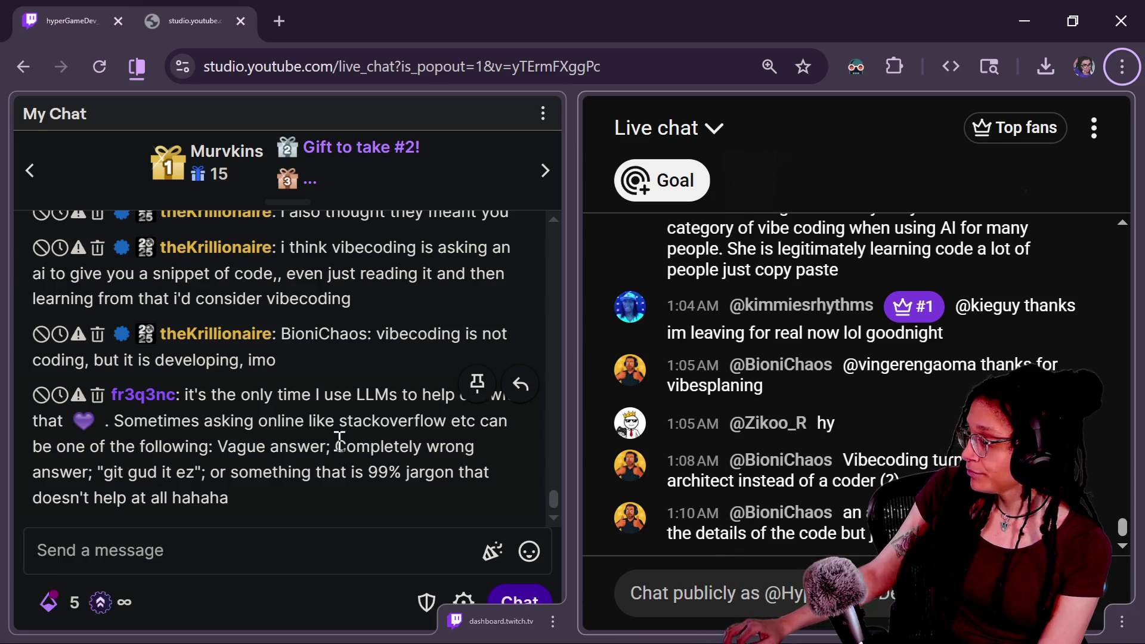
- Select a chat message's text, then move the Godot Project Manager window to the left
{"action": "left_click_drag", "start_coordinate": [209, 394], "coordinate": [353, 513]}
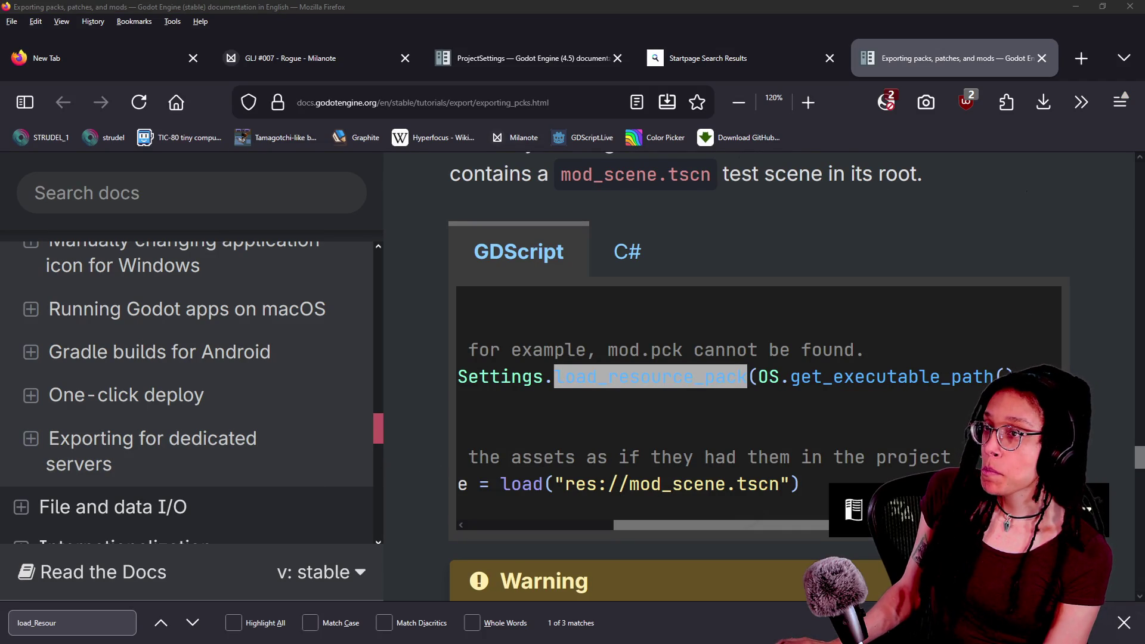
{"action": "left_click_drag", "start_coordinate": [1109, 163], "coordinate": [432, 141]}
- Open the AlienSurvivalGame1 project from the Project Manager and bring its editor forward
{"action": "left_click", "coordinate": [420, 228]}
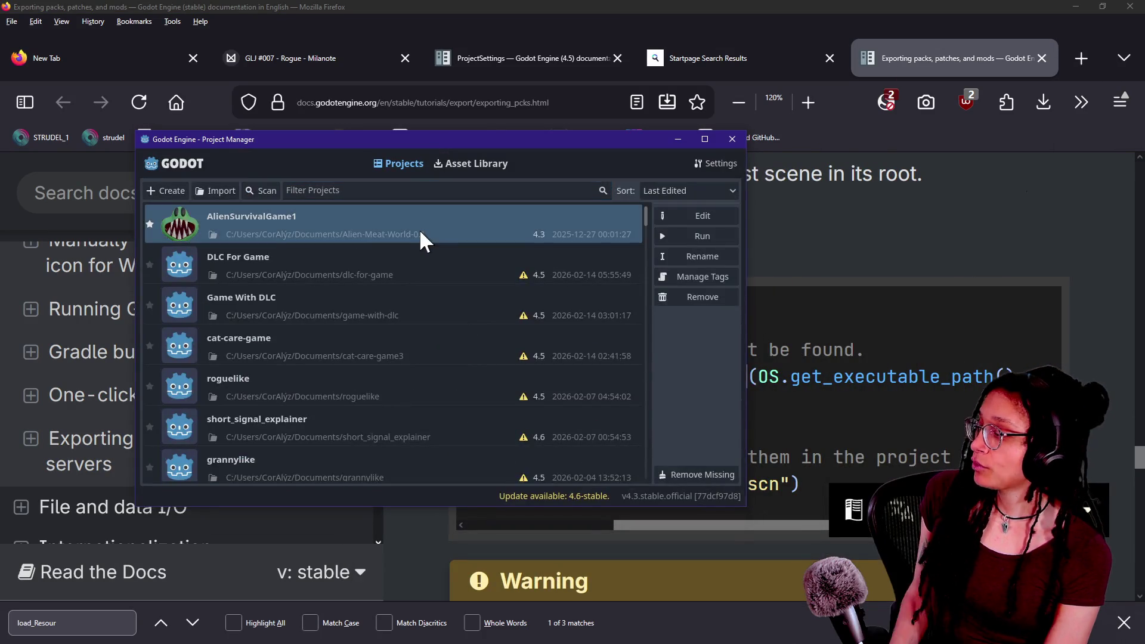
{"action": "double_click", "coordinate": [420, 229]}
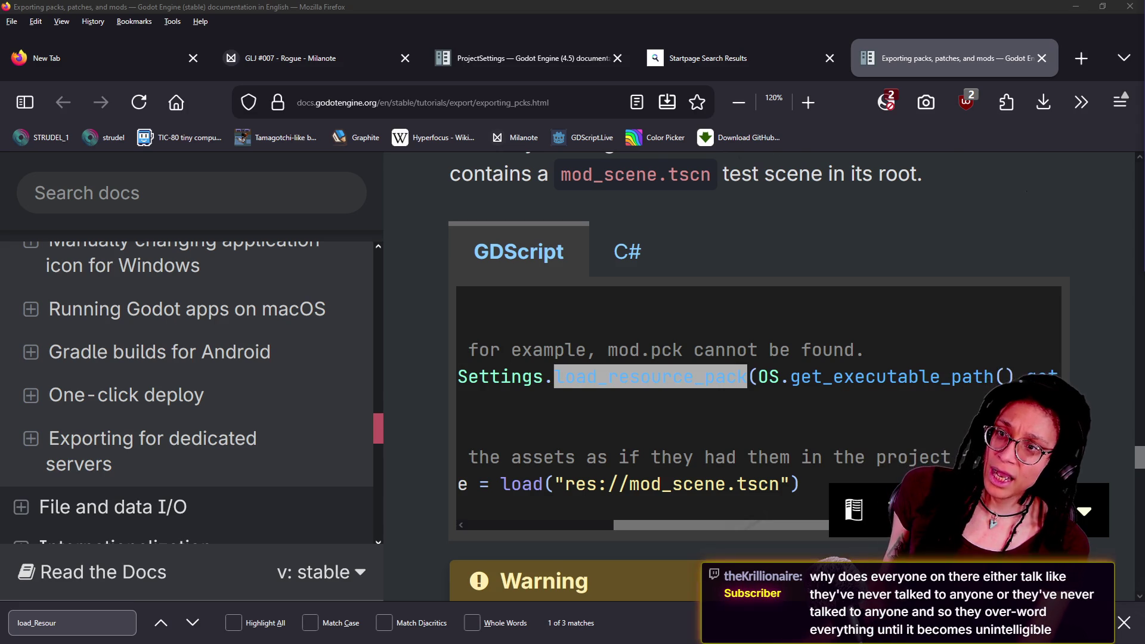
{"action": "key", "text": "alt+Tab"}
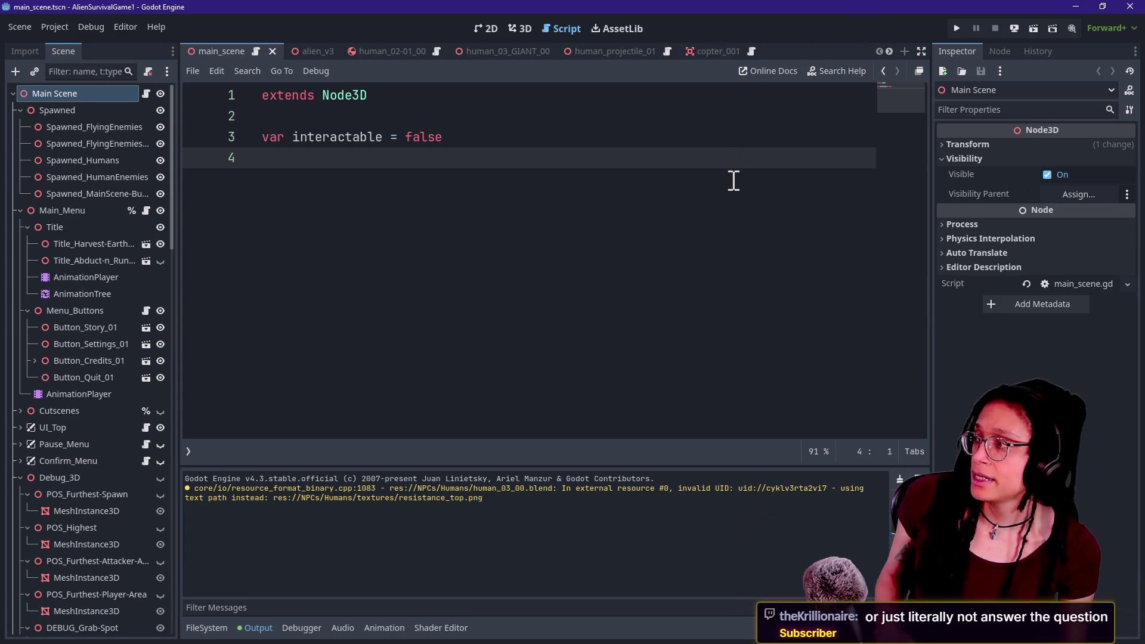
- Select lines in main_scene.gd, then bring up and dismiss the quick file search
{"action": "left_click_drag", "start_coordinate": [646, 135], "coordinate": [649, 124]}
{"action": "left_click", "coordinate": [650, 124]}
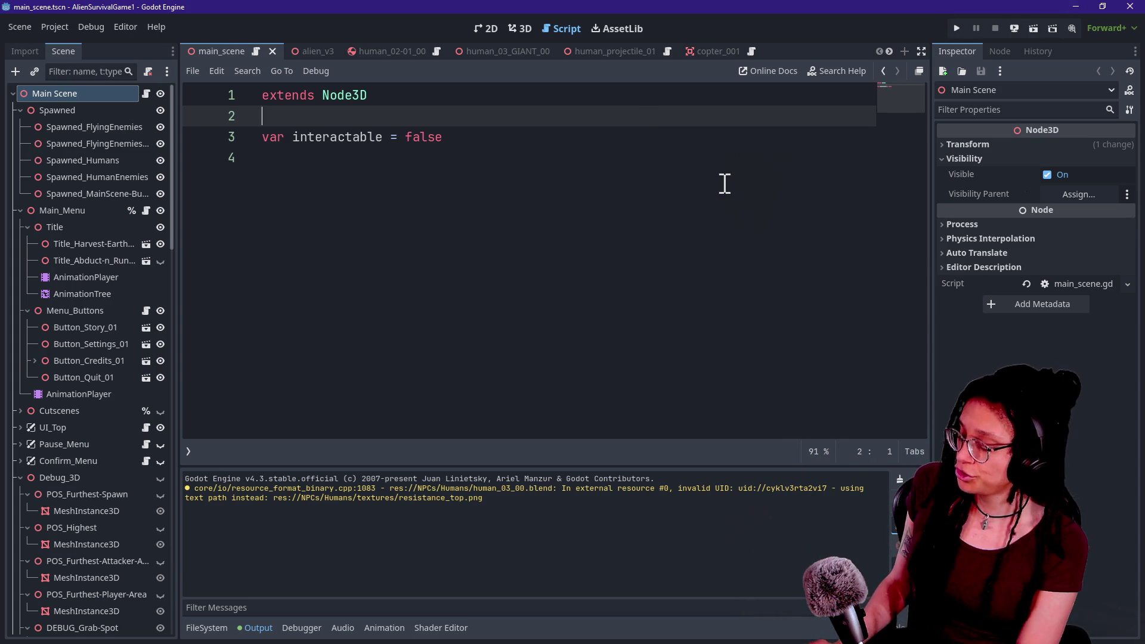
{"action": "key", "text": "shift+alt+o"}
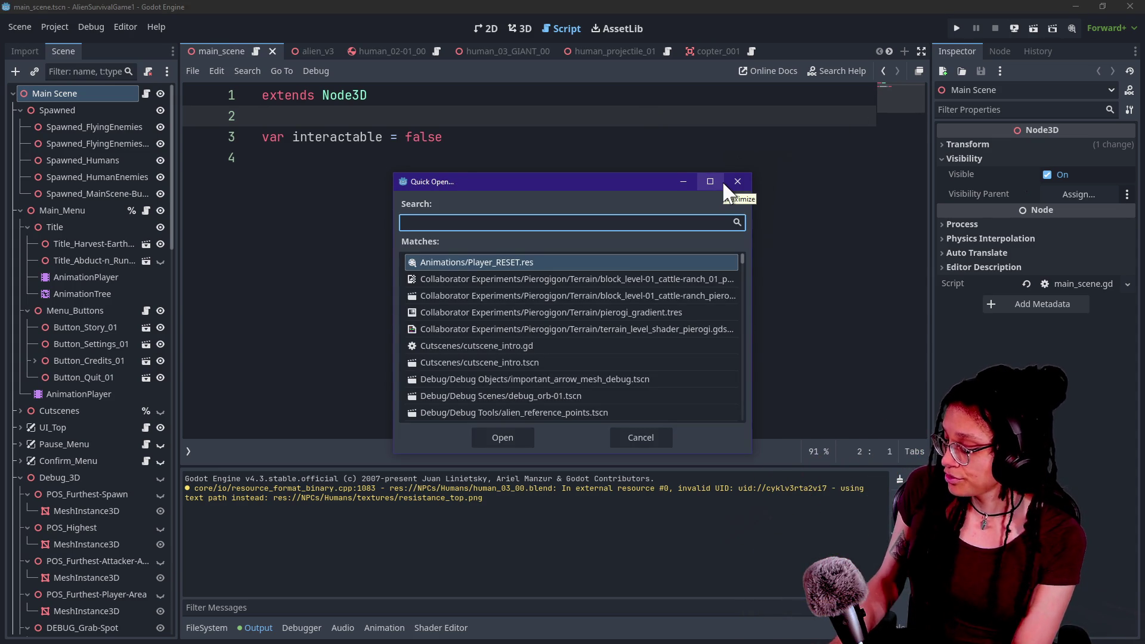
{"action": "left_click", "coordinate": [724, 183]}
- Search all project scripts for 'cable' and inspect the VB-Audio cable name in Debug.gd
{"action": "key", "text": "ctrl+shift+f"}
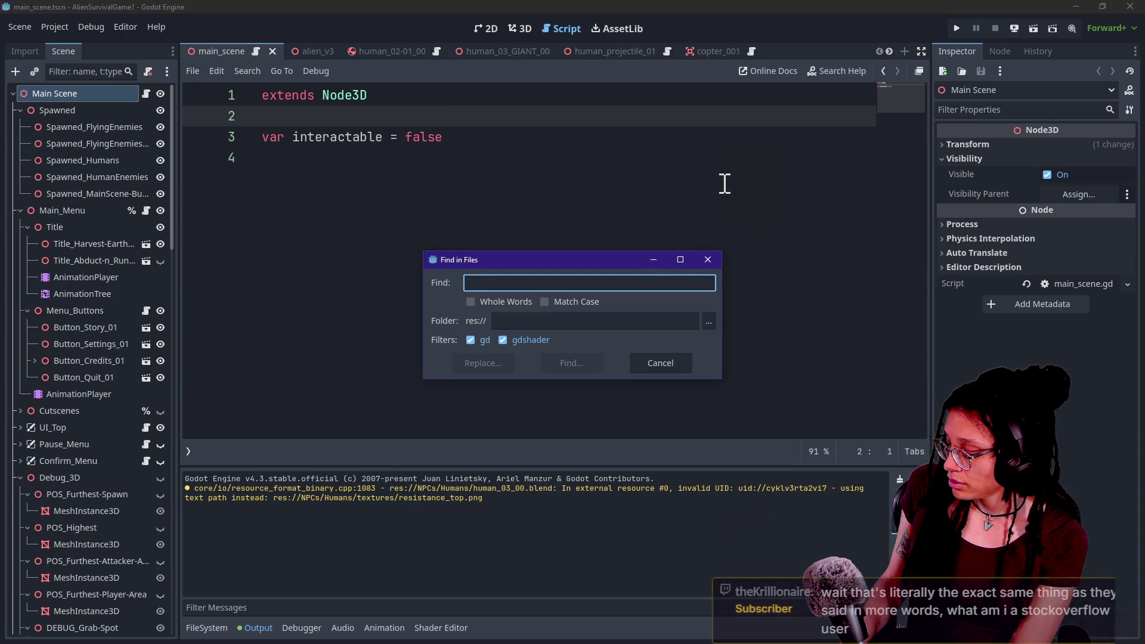
{"action": "type", "text": "cable"}
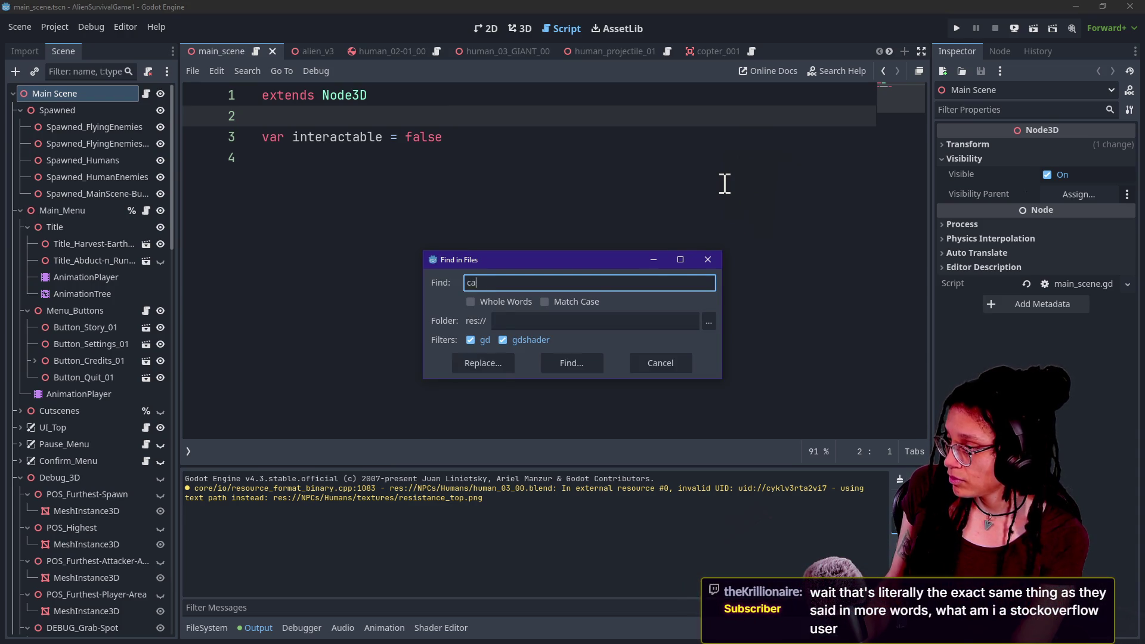
{"action": "key", "text": "Return"}
{"action": "left_click", "coordinate": [412, 537]}
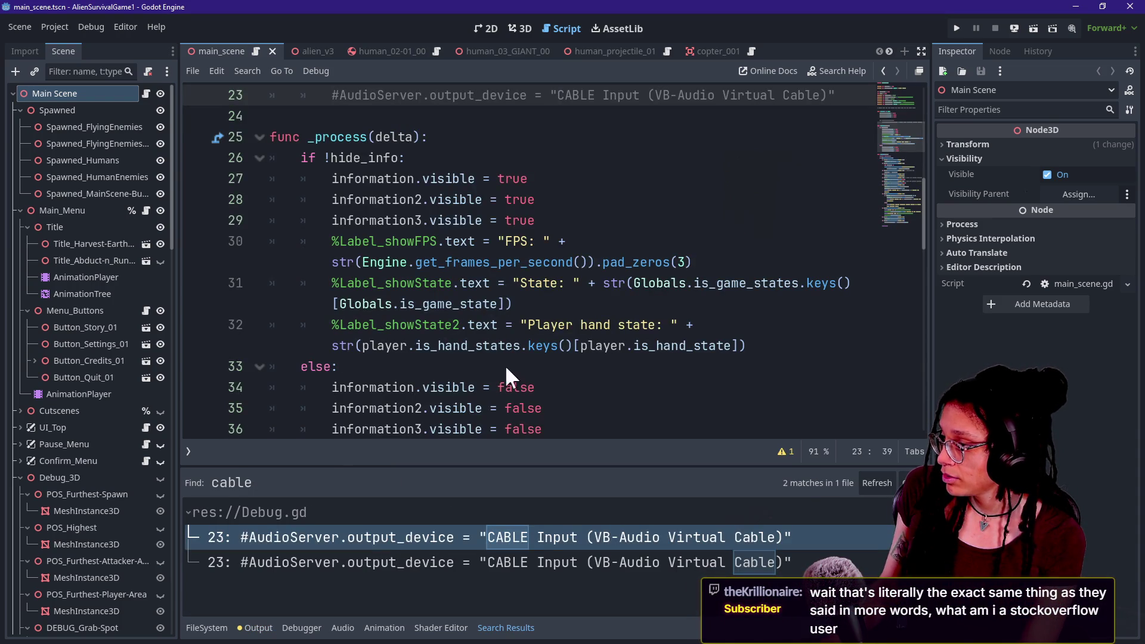
{"action": "scroll", "coordinate": [564, 201], "scroll_direction": "up", "scroll_amount": 4}
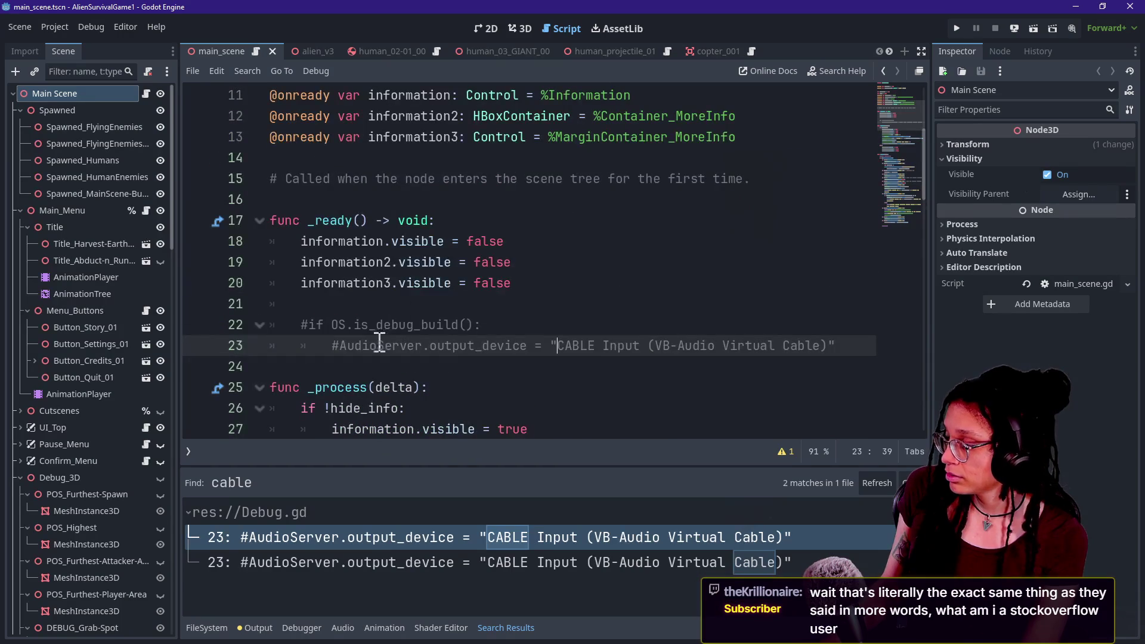
{"action": "left_click", "coordinate": [614, 368]}
{"action": "left_click_drag", "start_coordinate": [683, 346], "coordinate": [710, 353]}
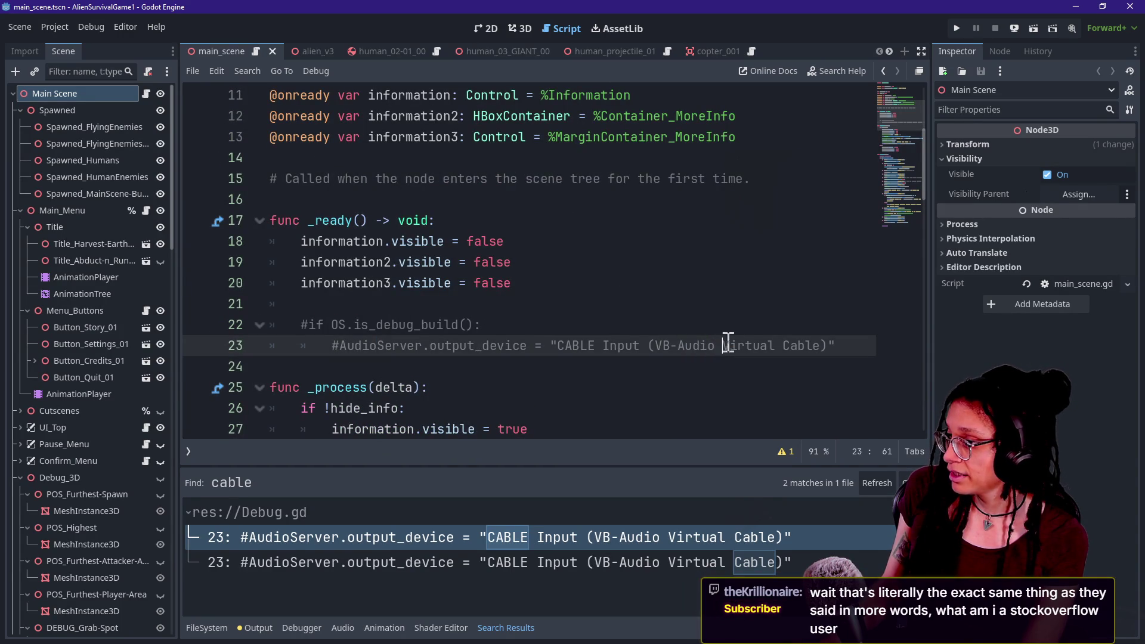
- Mute the Master audio bus, launch the game for a test run, and save the scene
{"action": "left_click", "coordinate": [346, 628]}
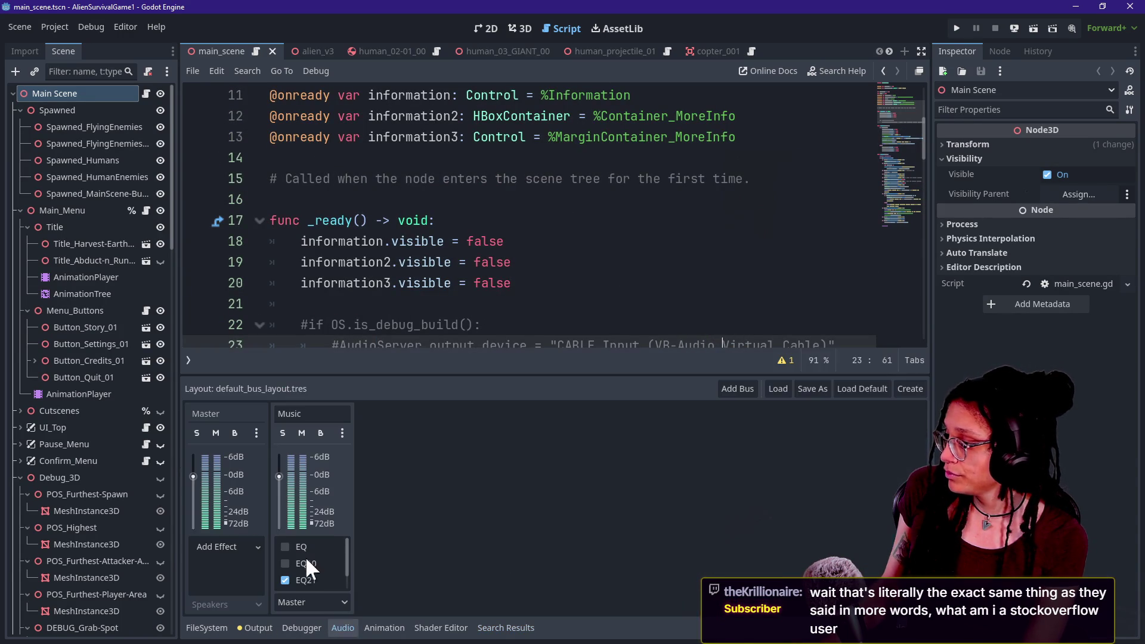
{"action": "left_click", "coordinate": [216, 433]}
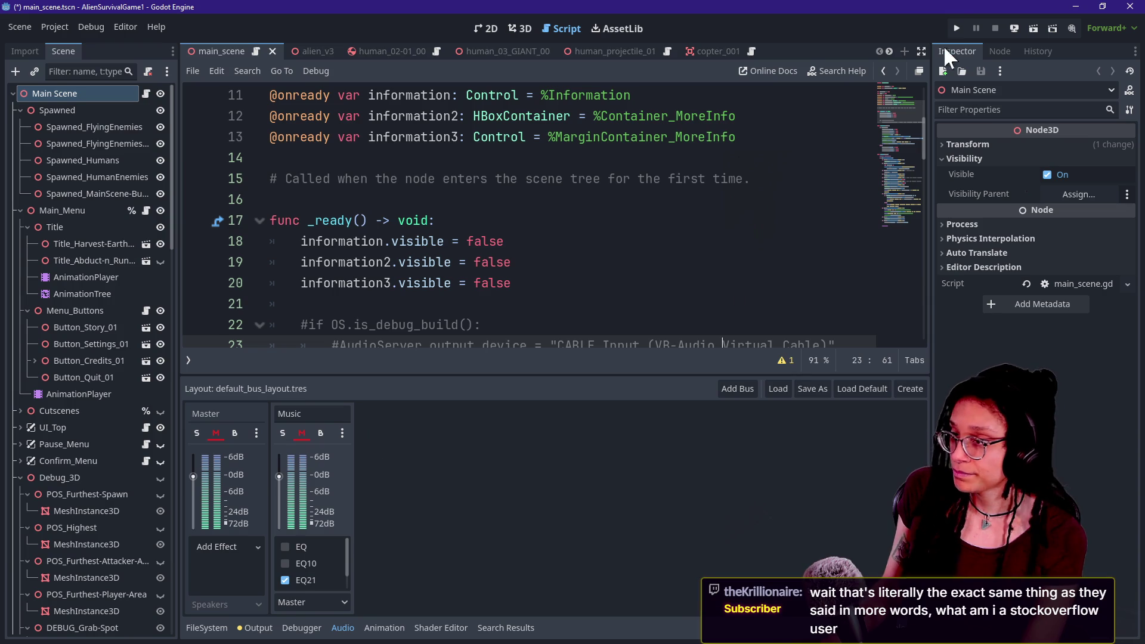
{"action": "left_click", "coordinate": [957, 27]}
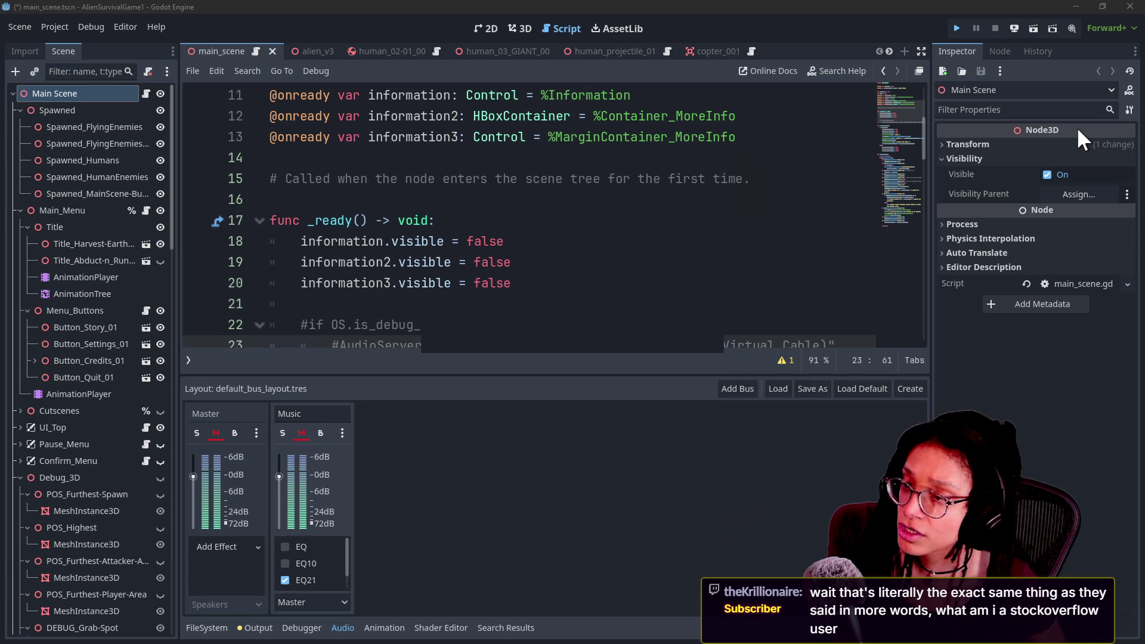
{"action": "key", "text": "ctrl+s"}
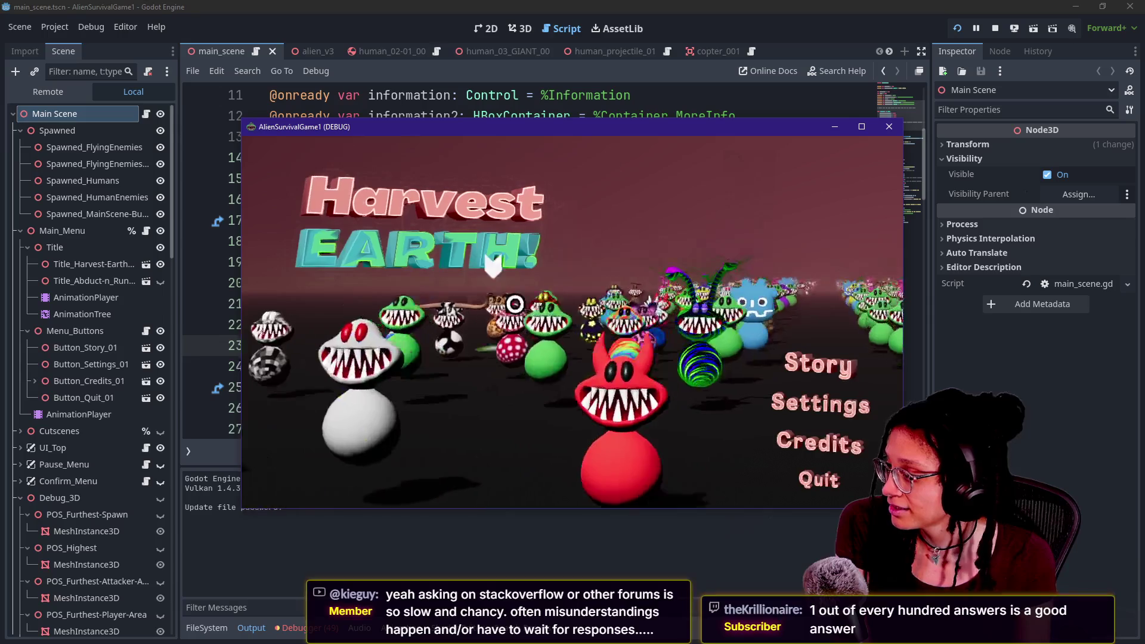
- Choose Story on the Harvest EARTH! title menu
{"action": "left_click", "coordinate": [556, 304]}
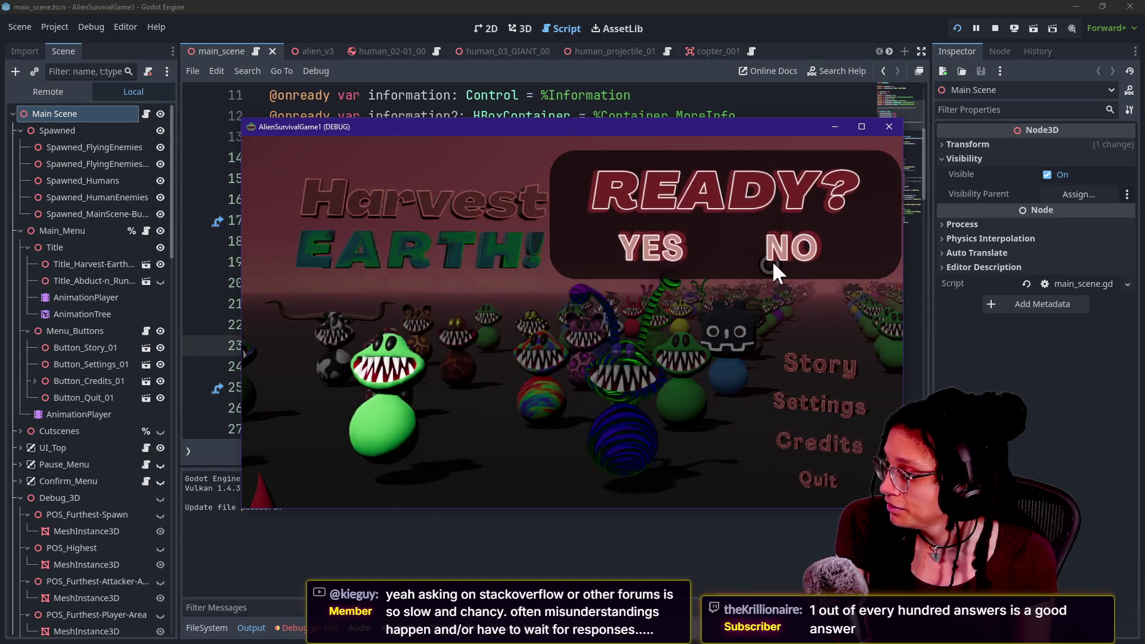
- Decline the READY? prompt twice, reopening it from Story, then answer YES to start
{"action": "left_click", "coordinate": [774, 272]}
{"action": "left_click", "coordinate": [553, 306]}
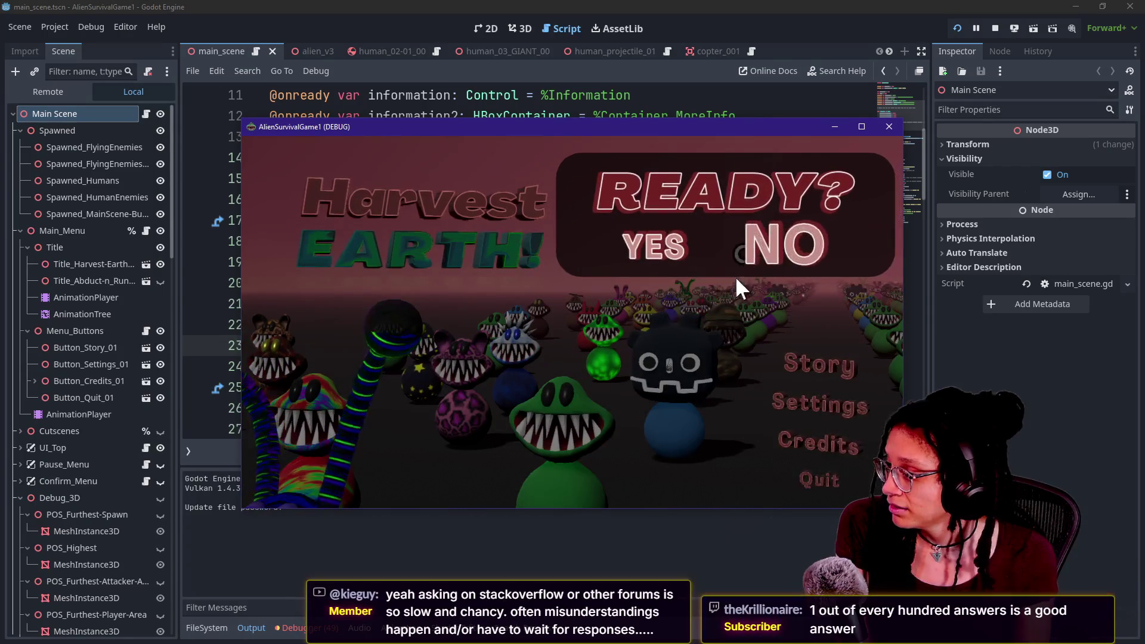
{"action": "left_click", "coordinate": [798, 242]}
{"action": "left_click", "coordinate": [554, 417]}
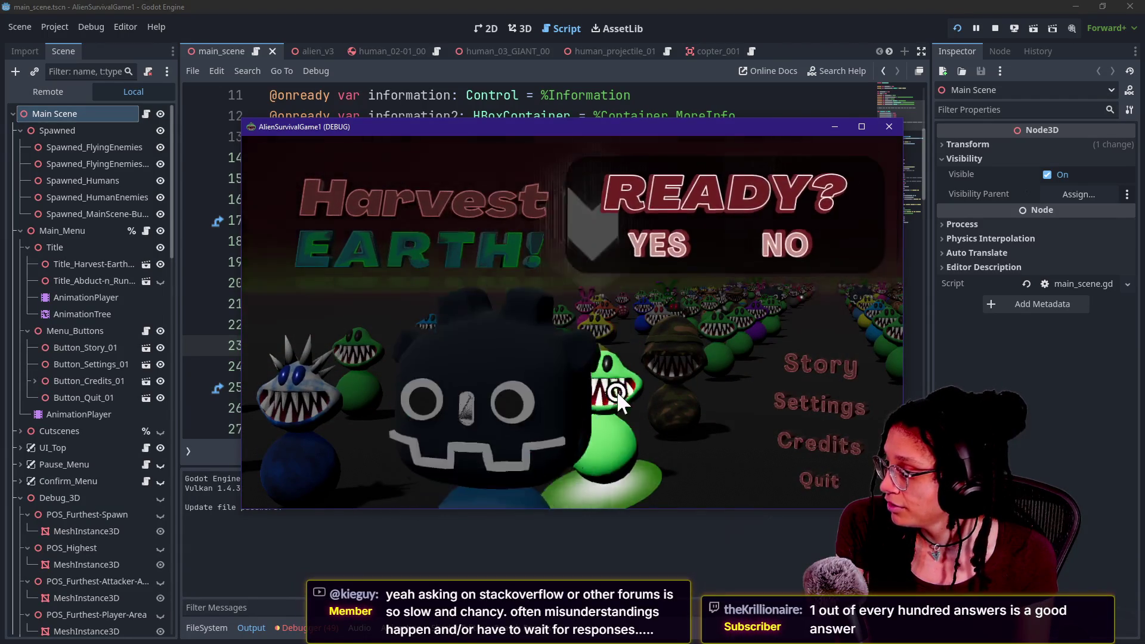
{"action": "left_click", "coordinate": [632, 253]}
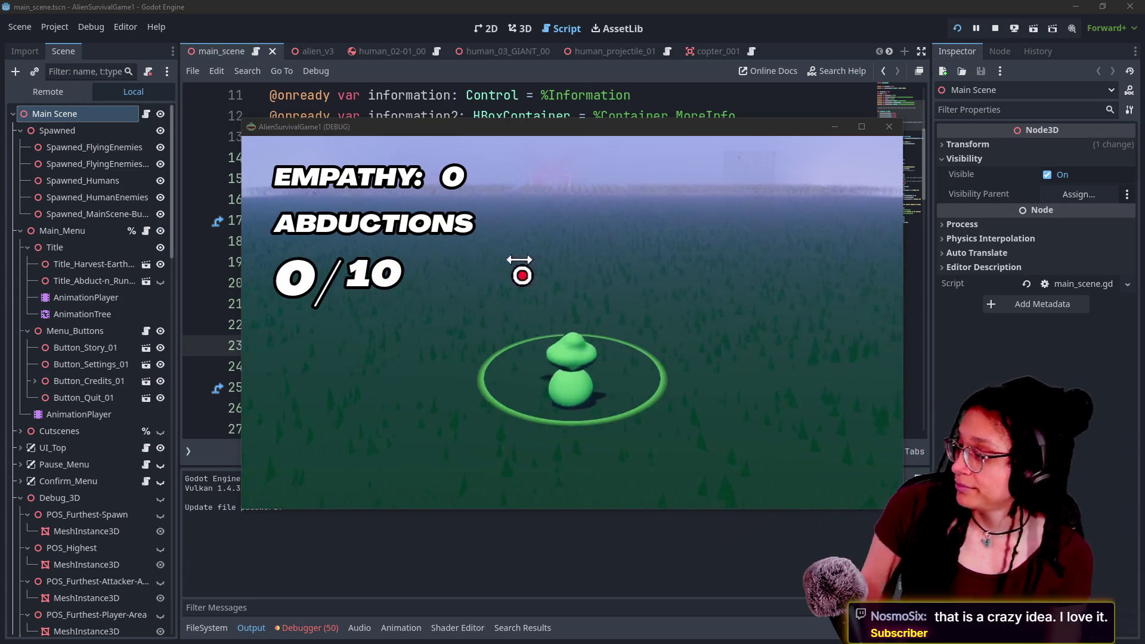
- Maximize the game, walk the alien out of the cornfield, pause, and shrink the window back
{"action": "left_click", "coordinate": [614, 239]}
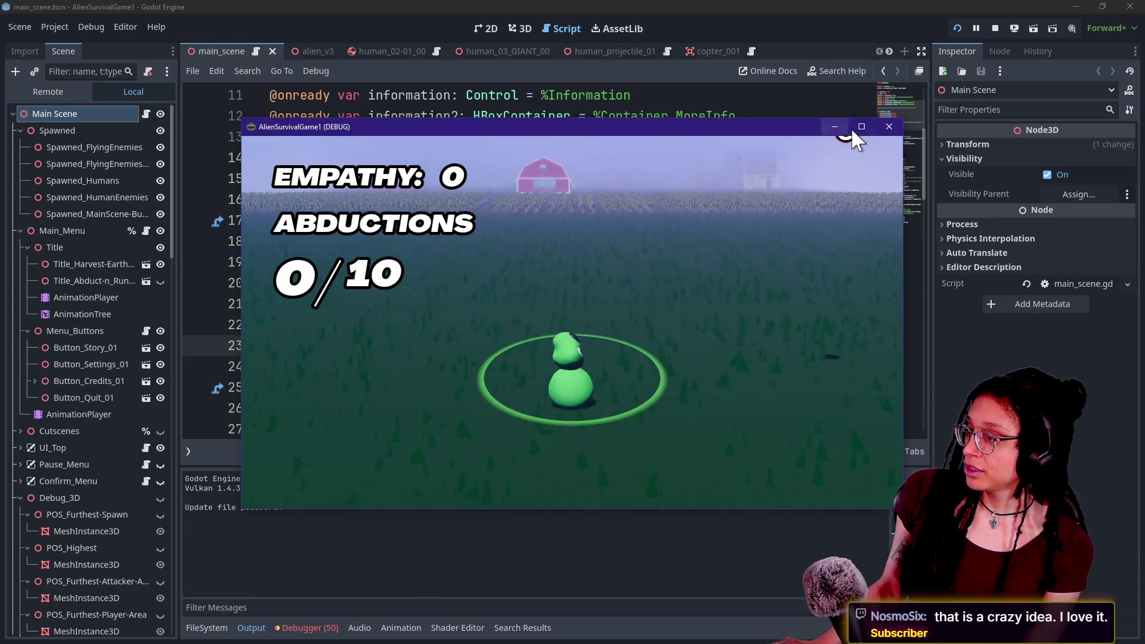
{"action": "left_click", "coordinate": [854, 127]}
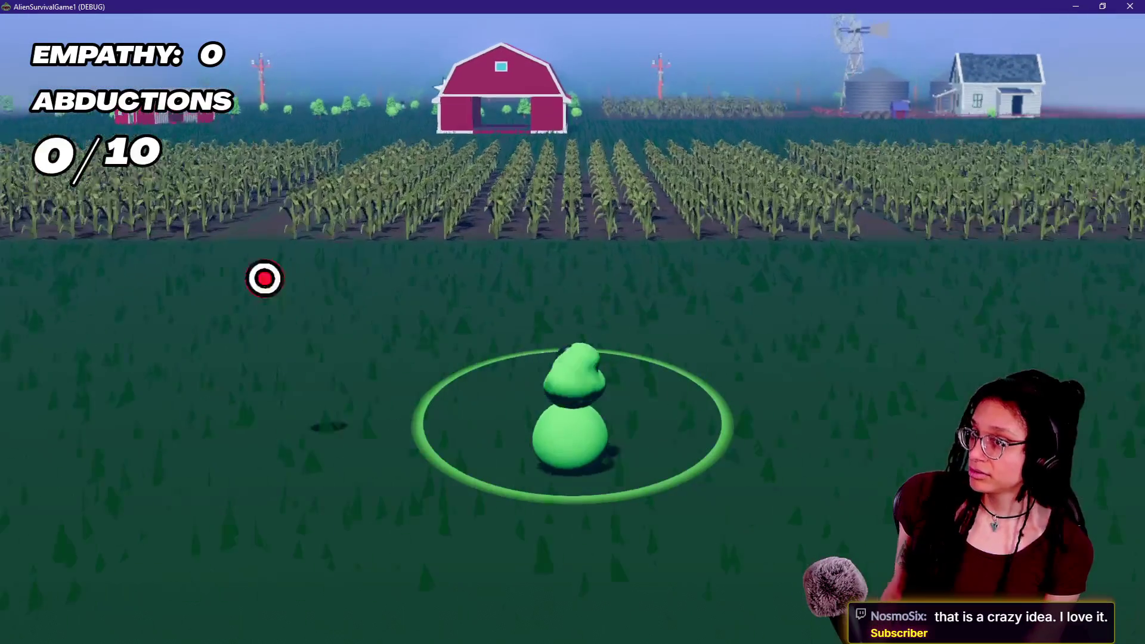
{"action": "key", "text": "w"}
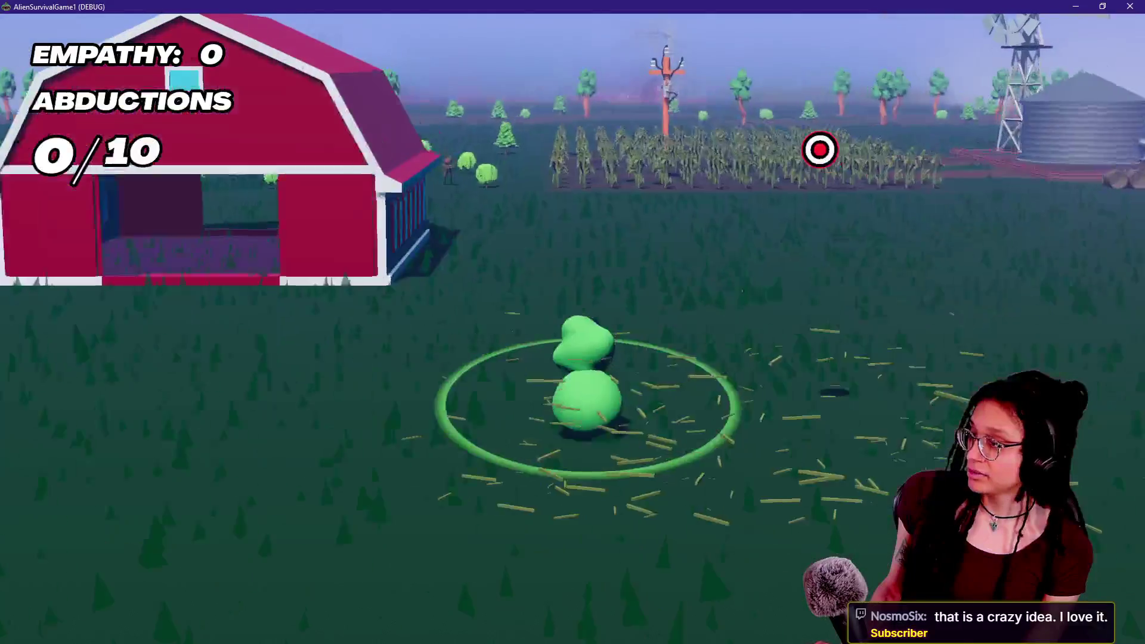
{"action": "key", "text": "w"}
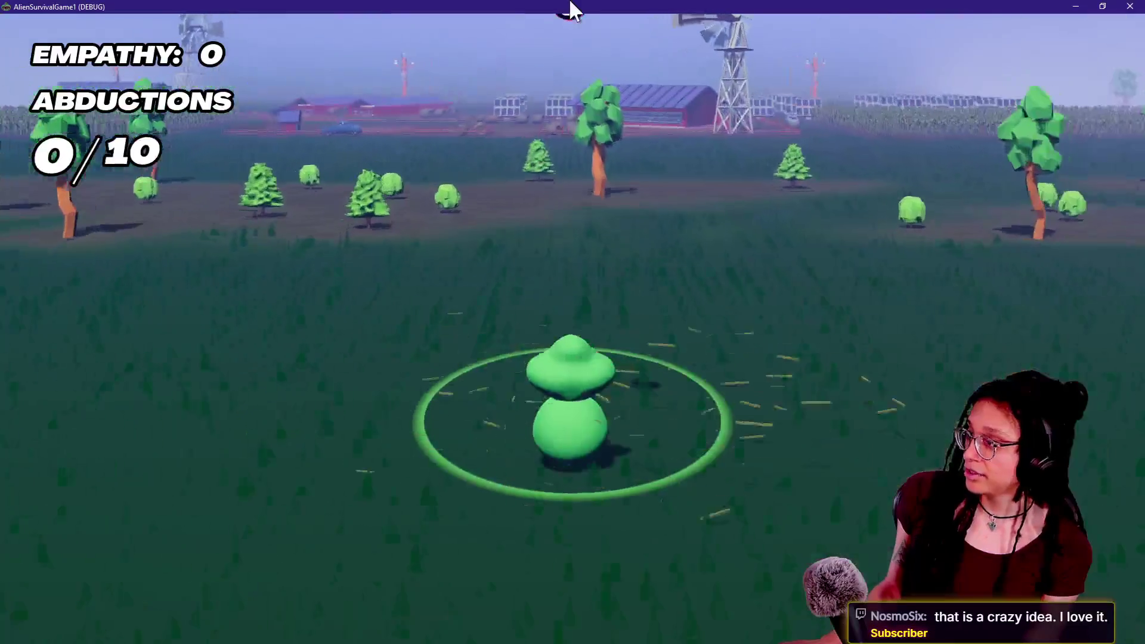
{"action": "key", "text": "Escape"}
{"action": "left_click", "coordinate": [1102, 6]}
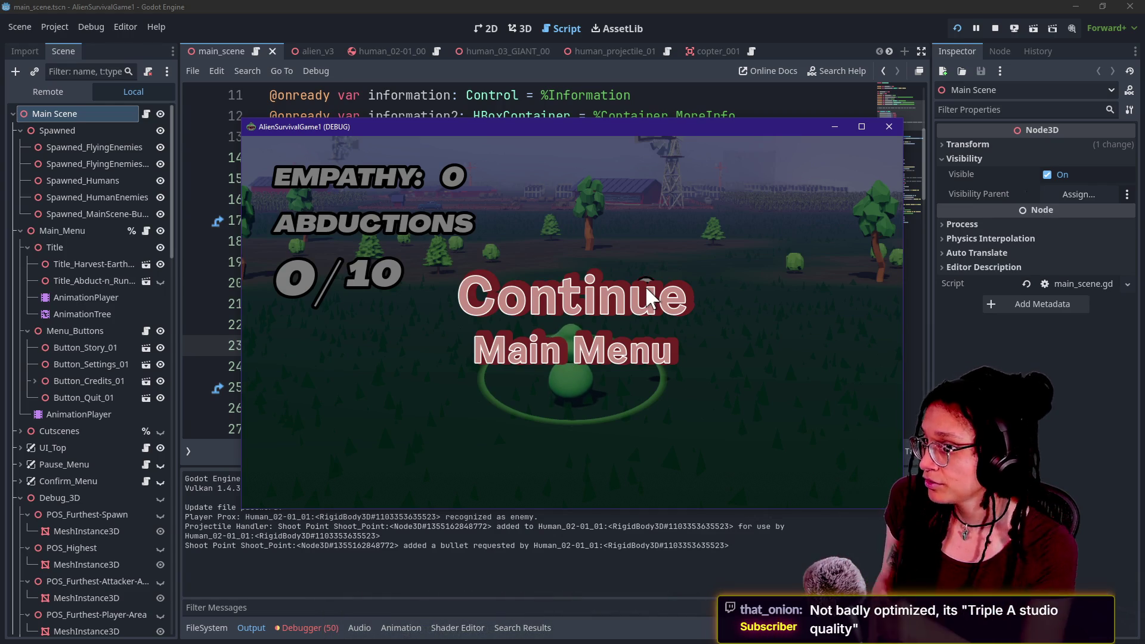
- Resume the game and walk the alien past the humans toward the red barn and solar panels
{"action": "left_click", "coordinate": [686, 298]}
{"action": "key", "text": "w"}
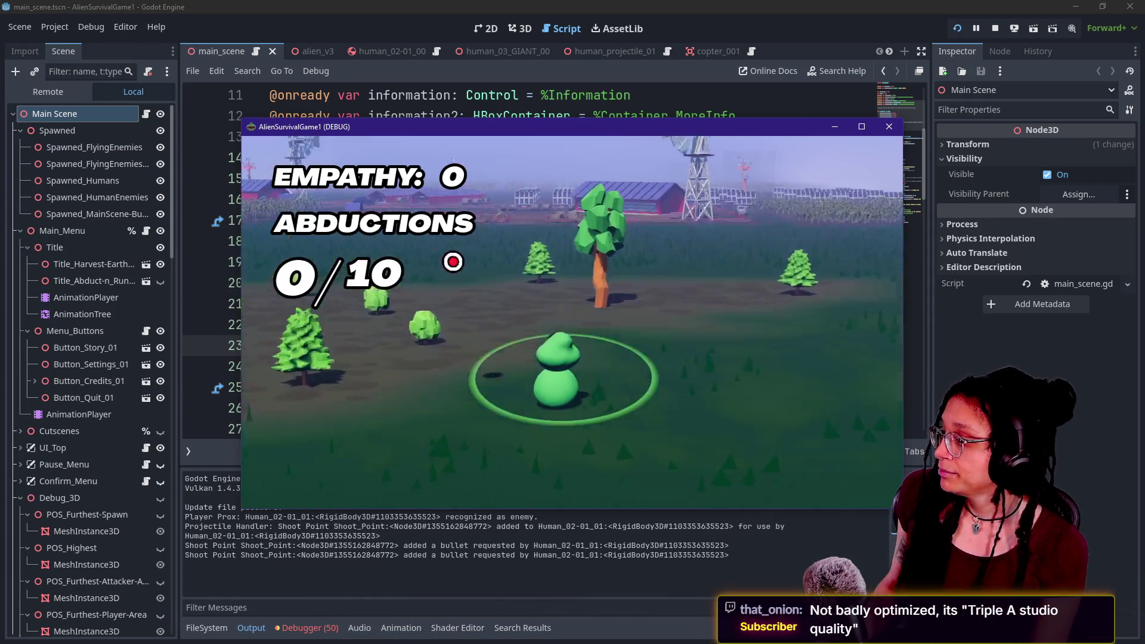
{"action": "key", "text": "a"}
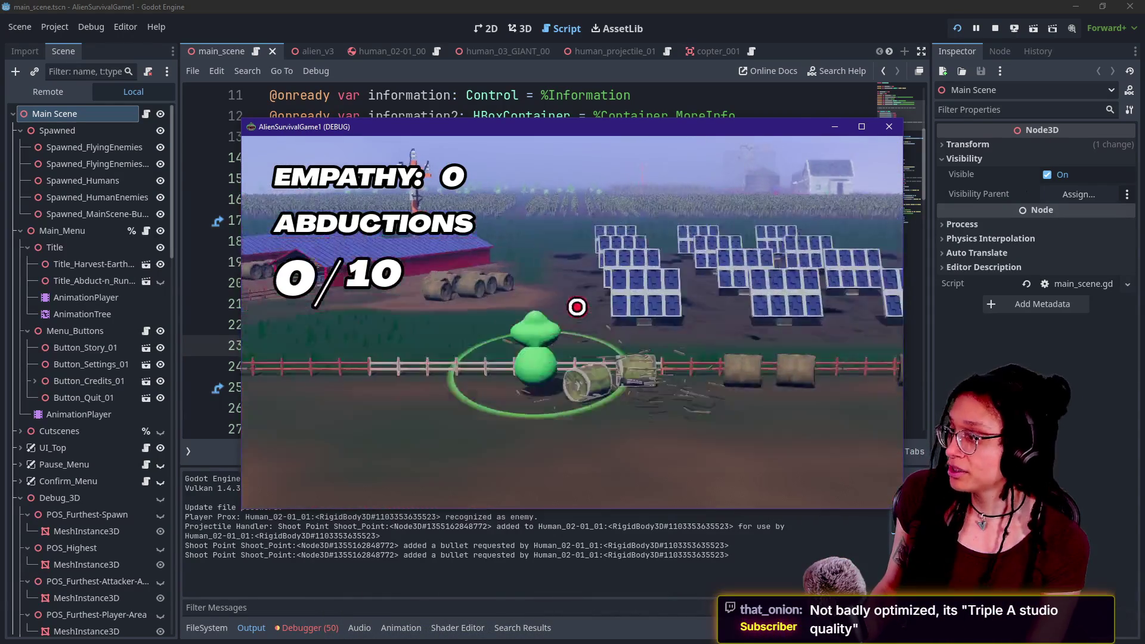
{"action": "key", "text": "a"}
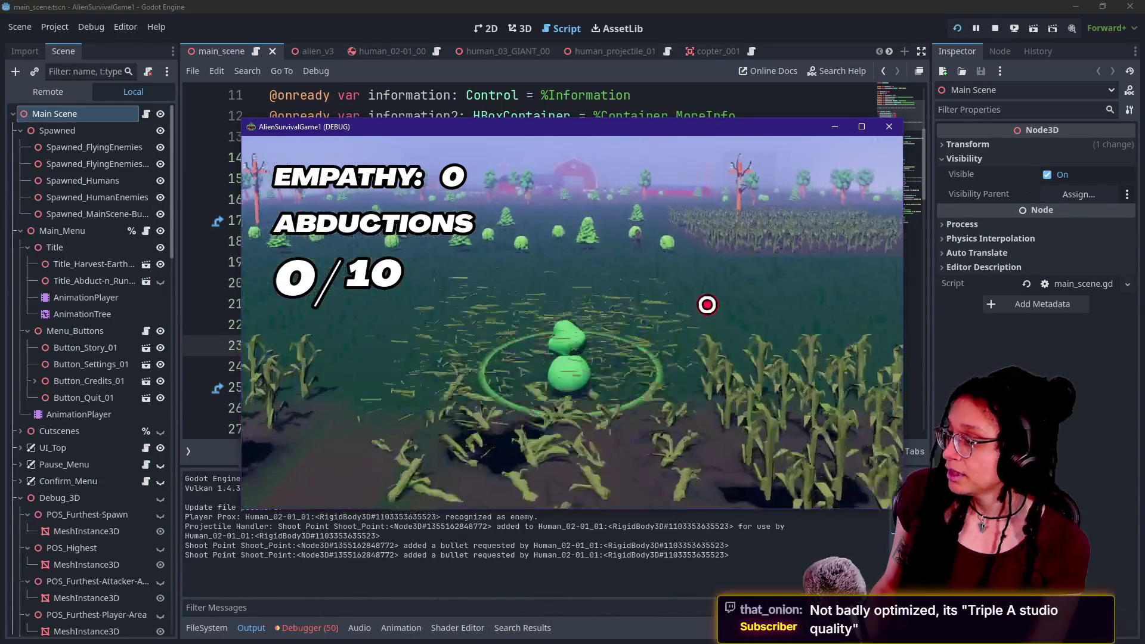
{"action": "key", "text": "w"}
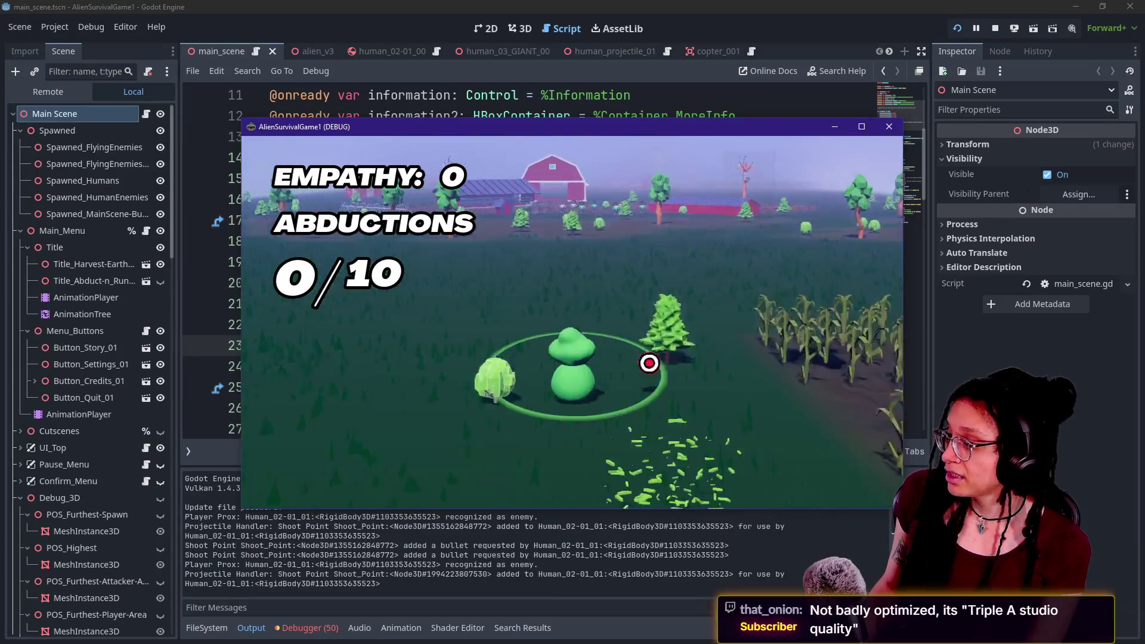
{"action": "key", "text": "w"}
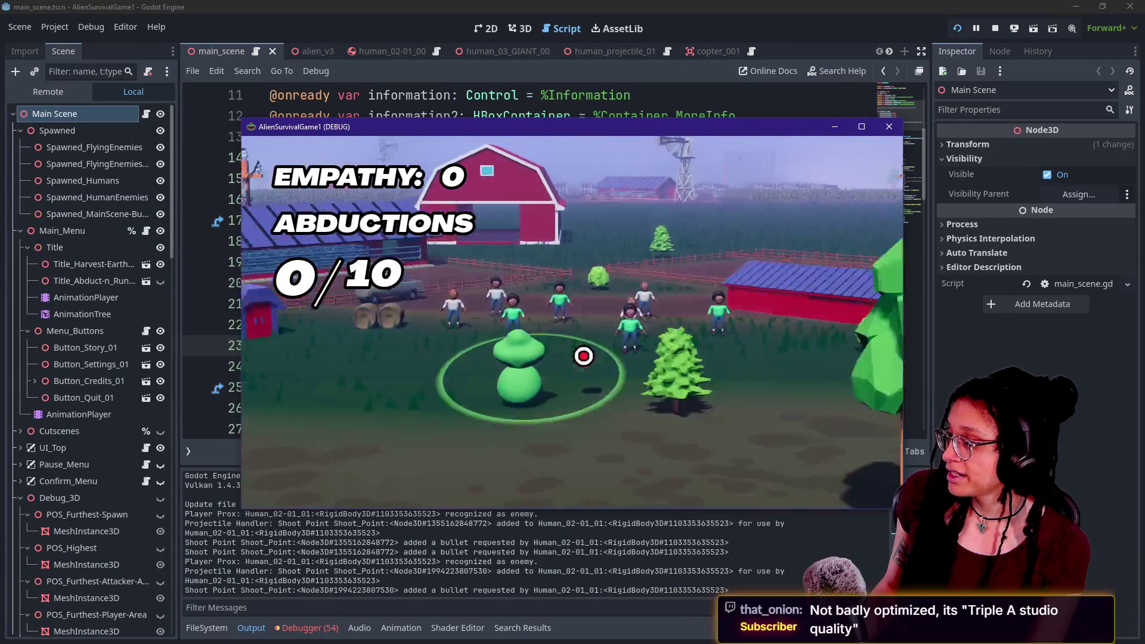
{"action": "key", "text": "w"}
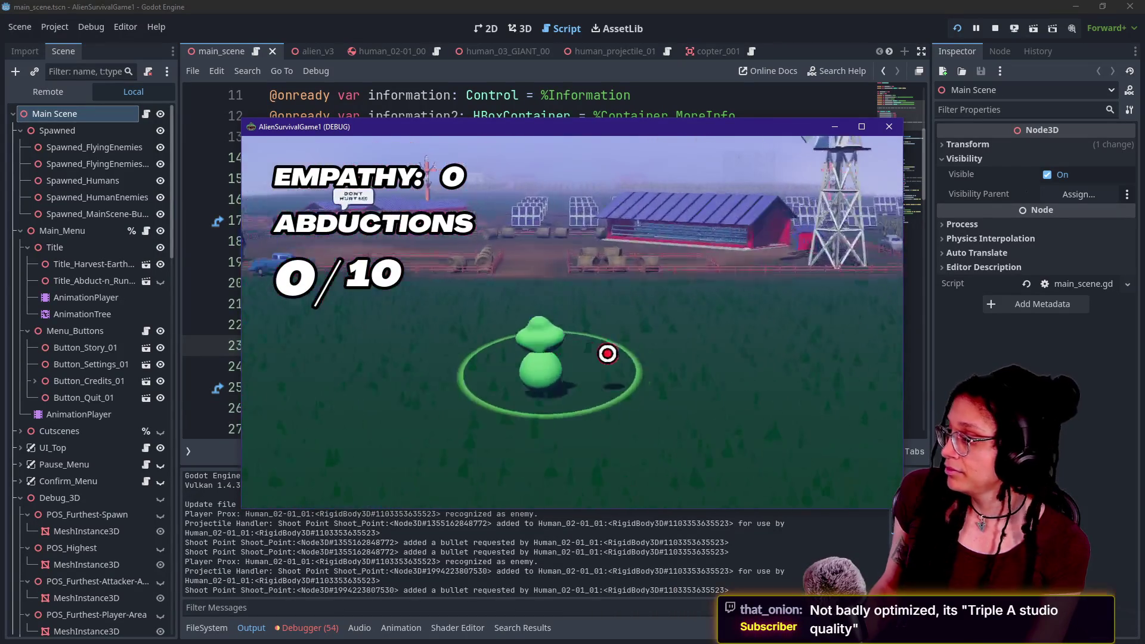
{"action": "key", "text": "w"}
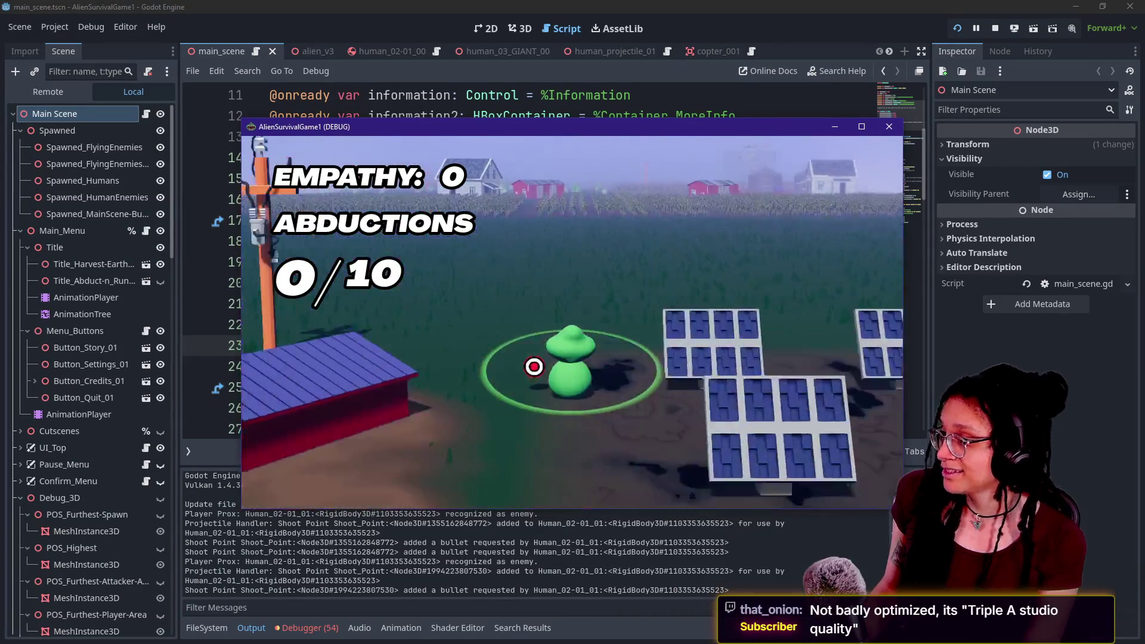
{"action": "key", "text": "w"}
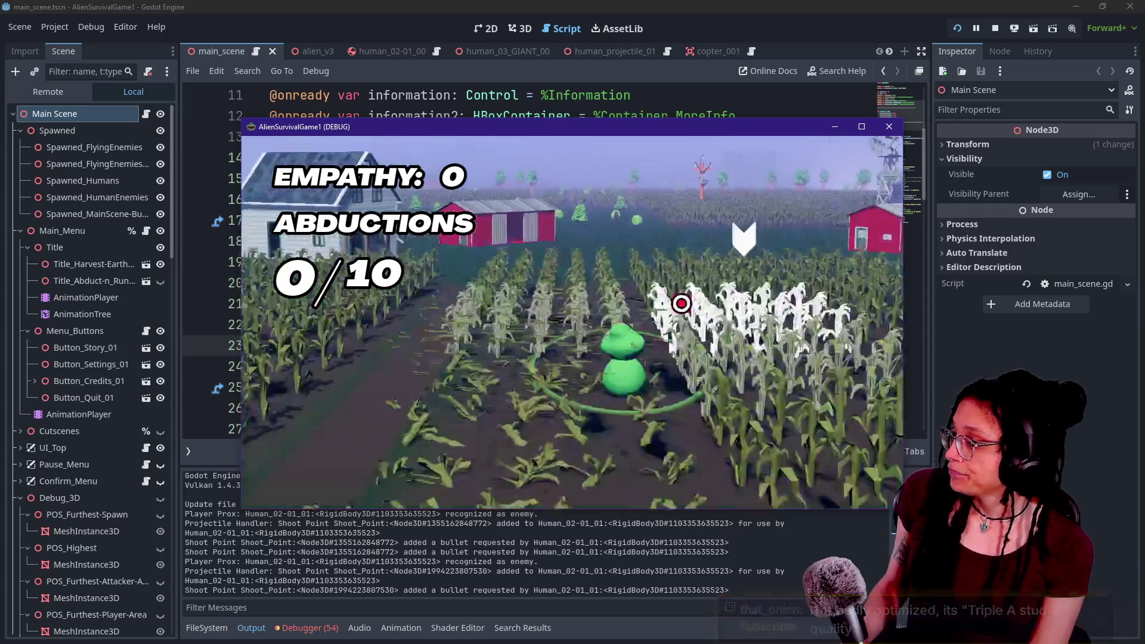
- Keep roaming the open field, shed and barns until Empathy rises to 1
{"action": "key", "text": "w"}
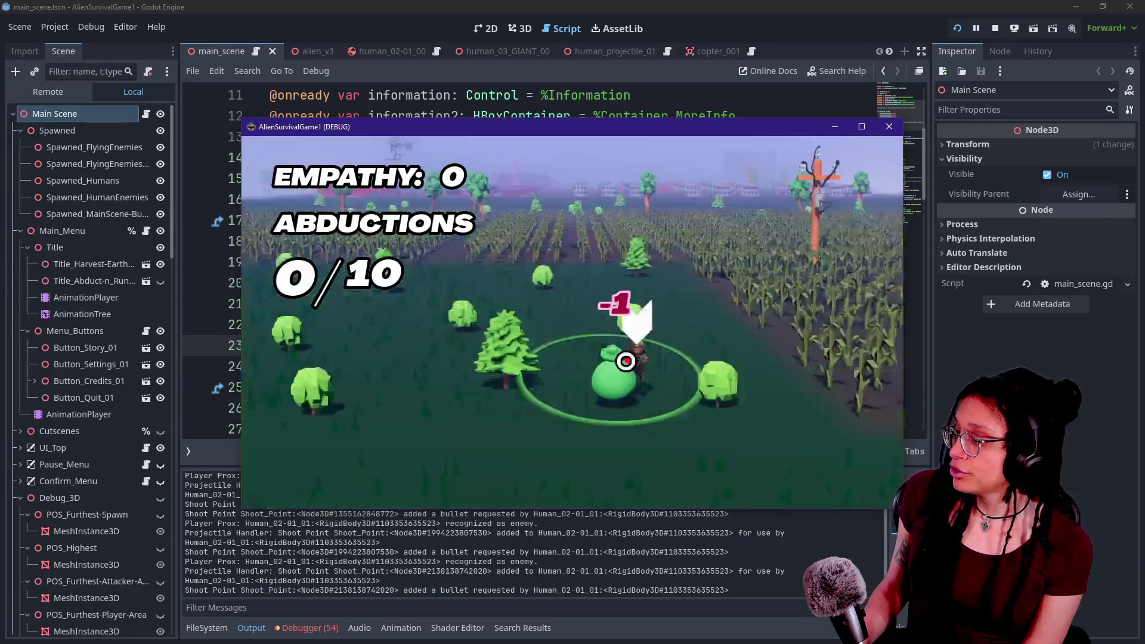
{"action": "key", "text": "w"}
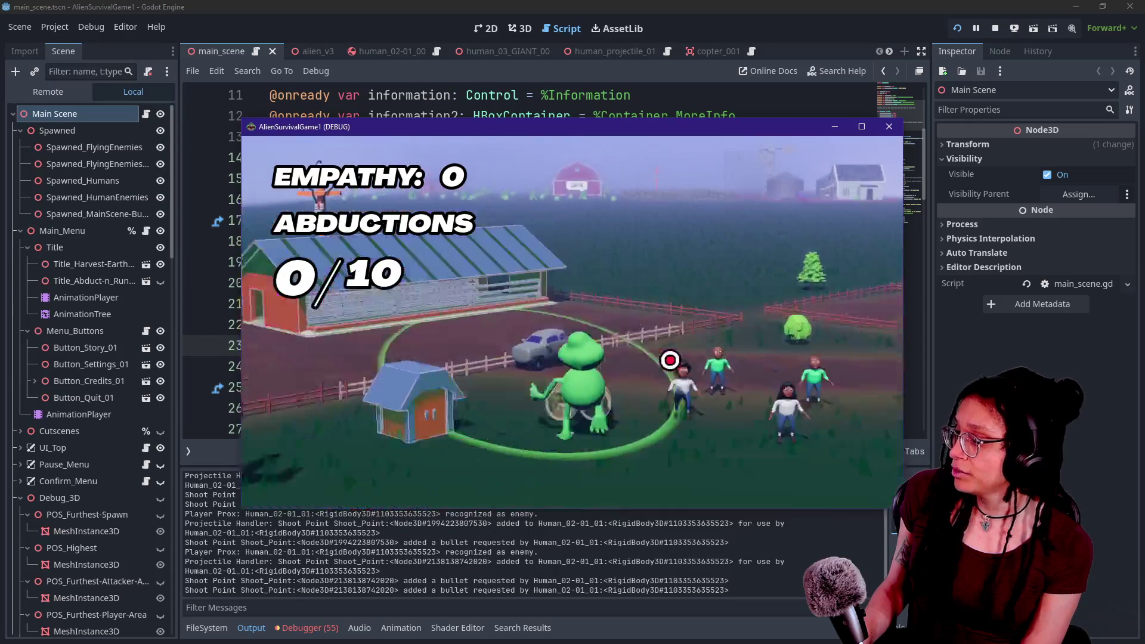
{"action": "key", "text": "w"}
{"action": "key", "text": "w"}
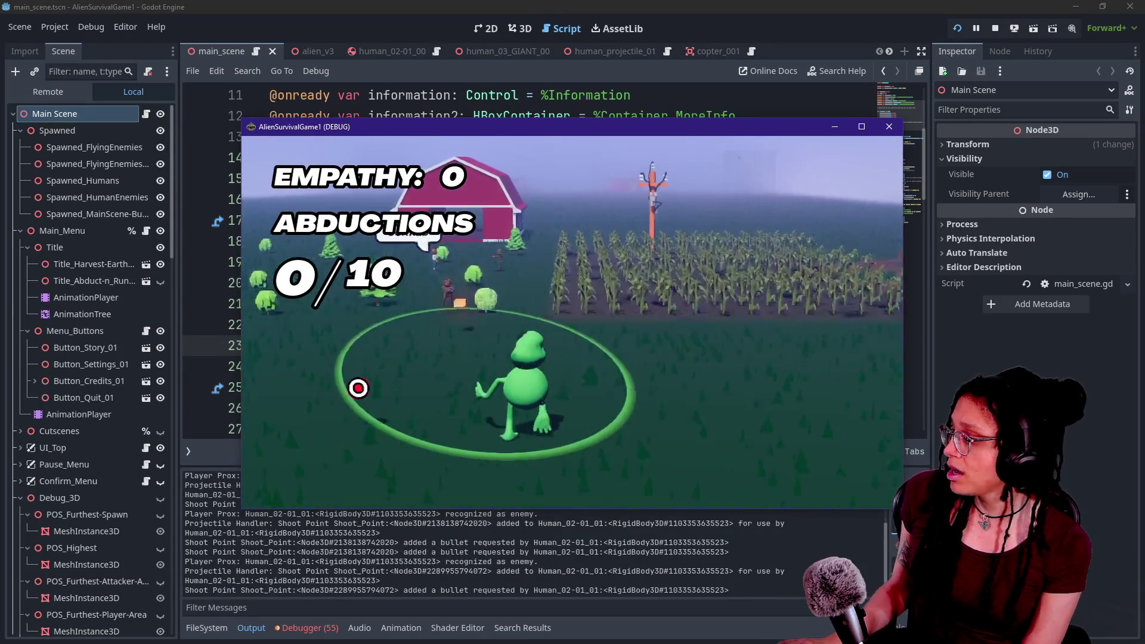
{"action": "key", "text": "w"}
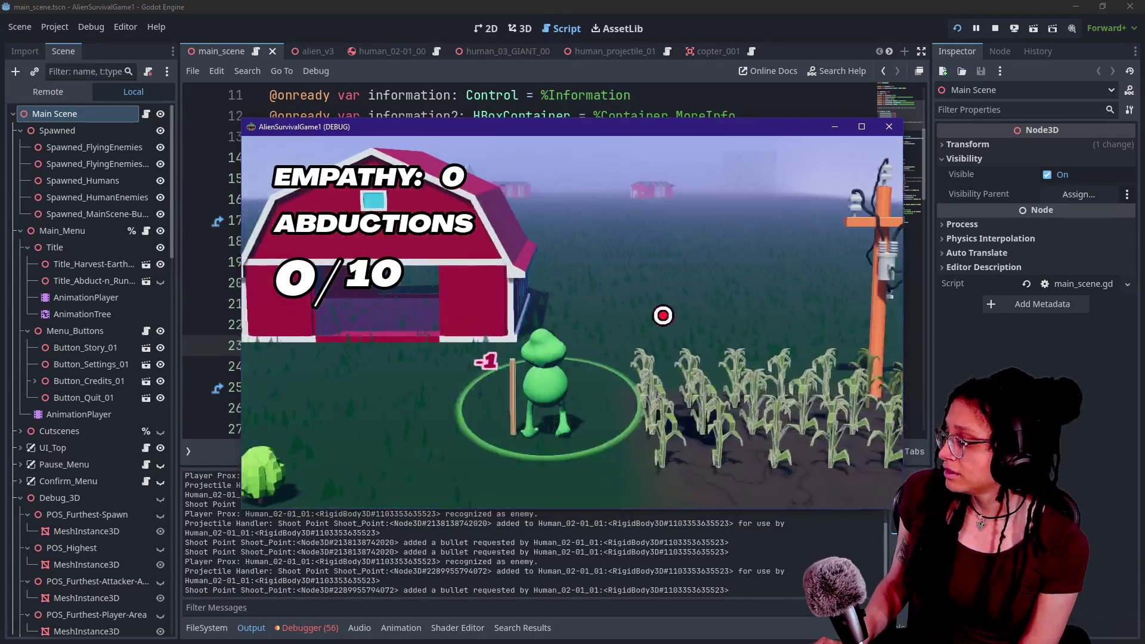
{"action": "key", "text": "d"}
{"action": "key", "text": "w"}
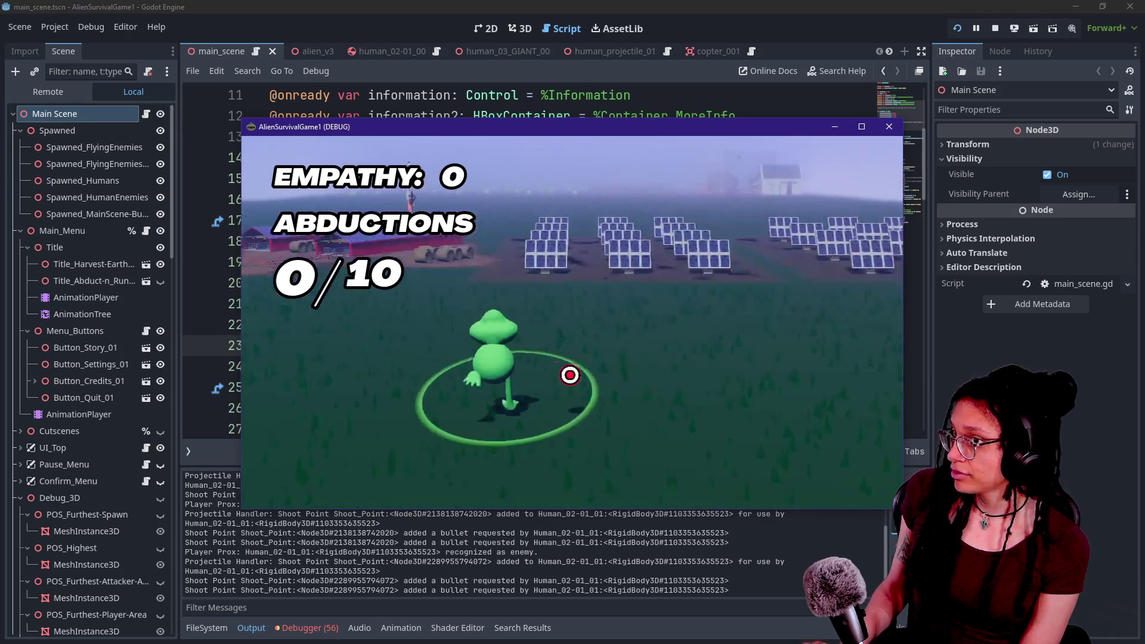
{"action": "key", "text": "w"}
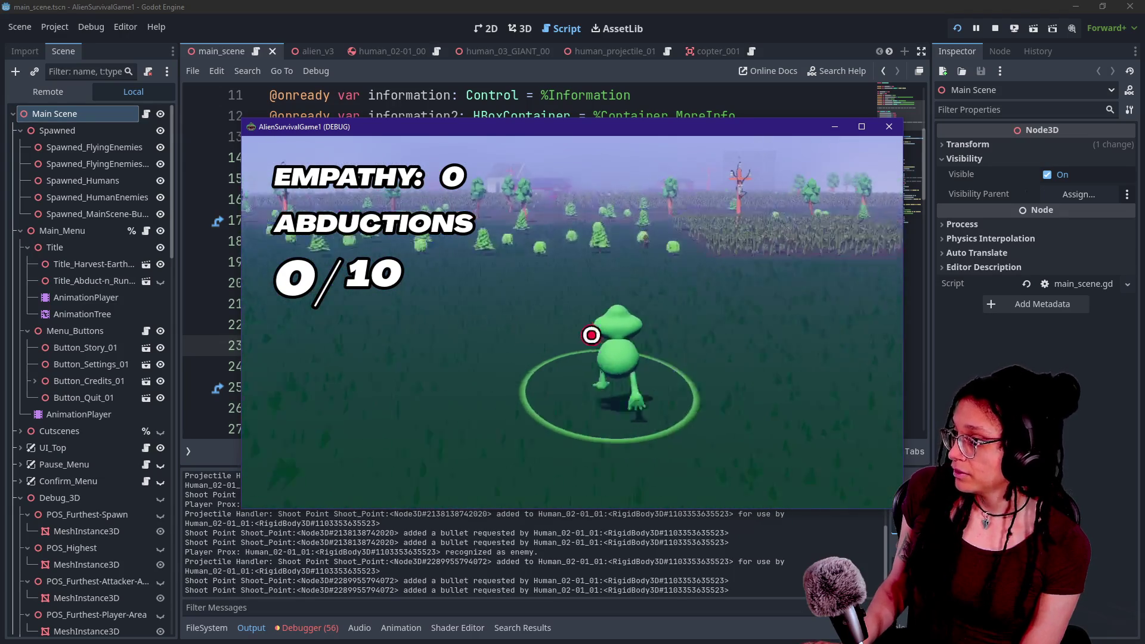
{"action": "key", "text": "w"}
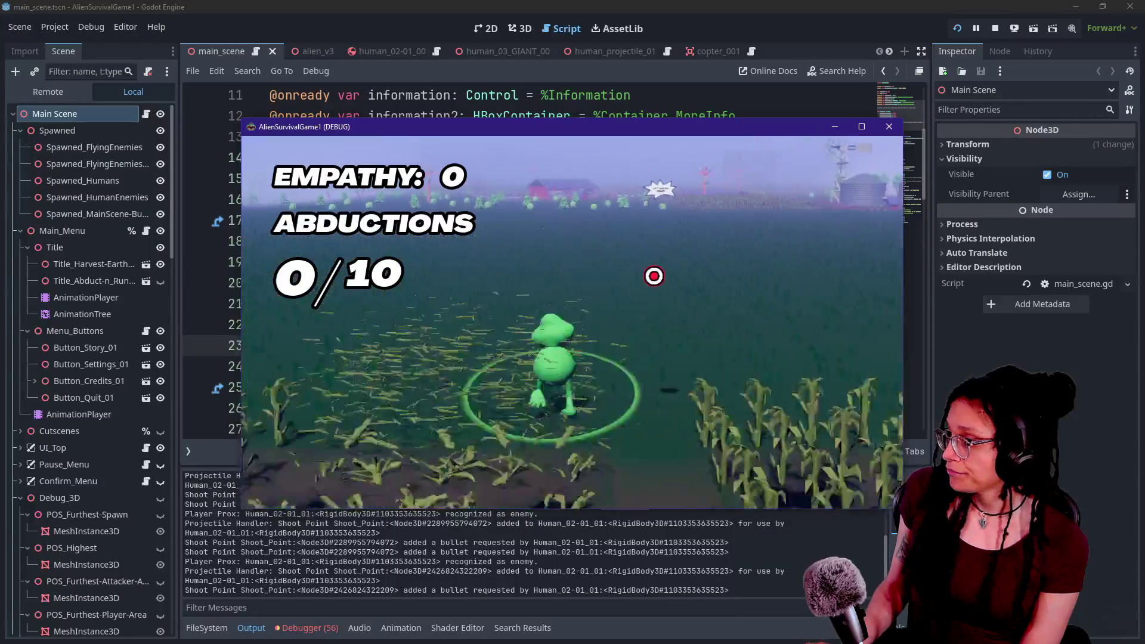
{"action": "key", "text": "w"}
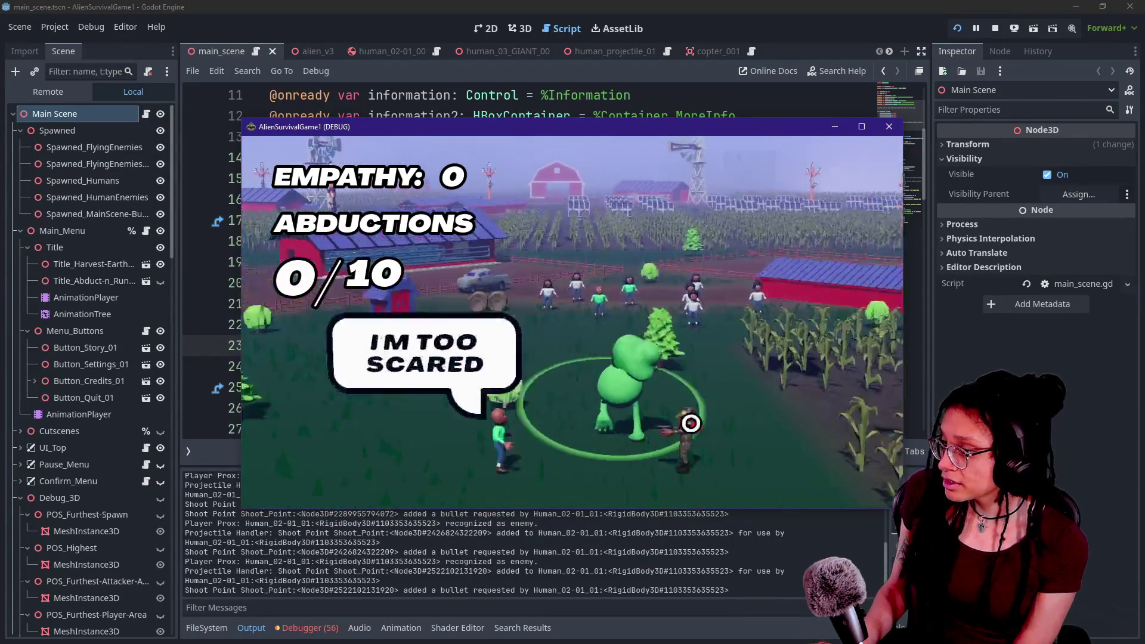
- Walk the alien through the cornfield and past the human figures to the white barn
{"action": "key", "text": "w"}
{"action": "key", "text": "w"}
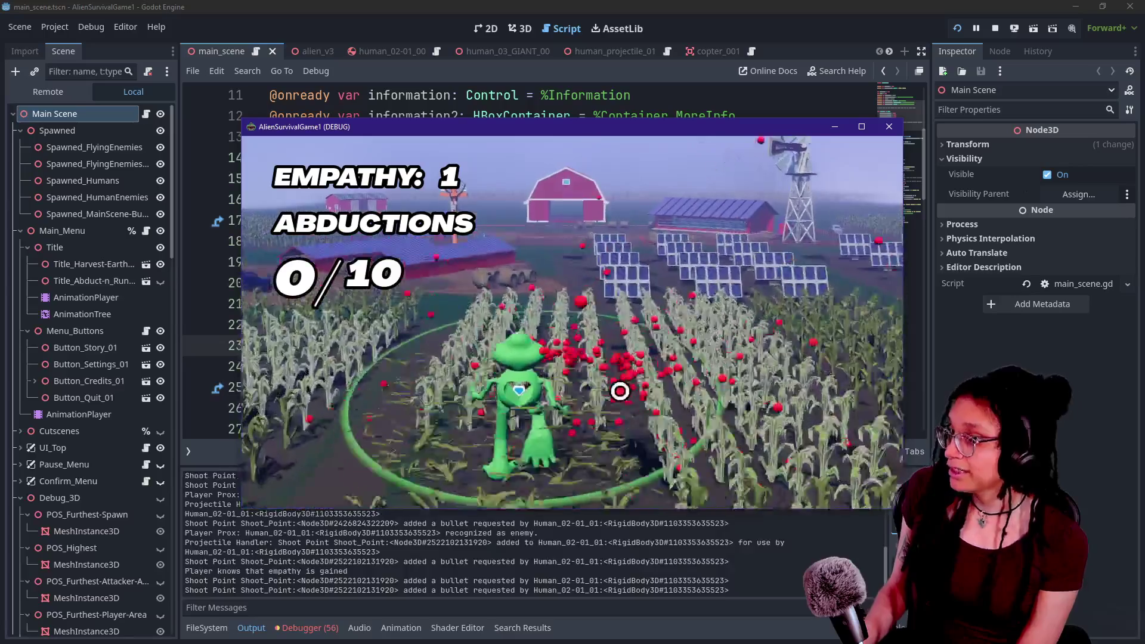
{"action": "key", "text": "w"}
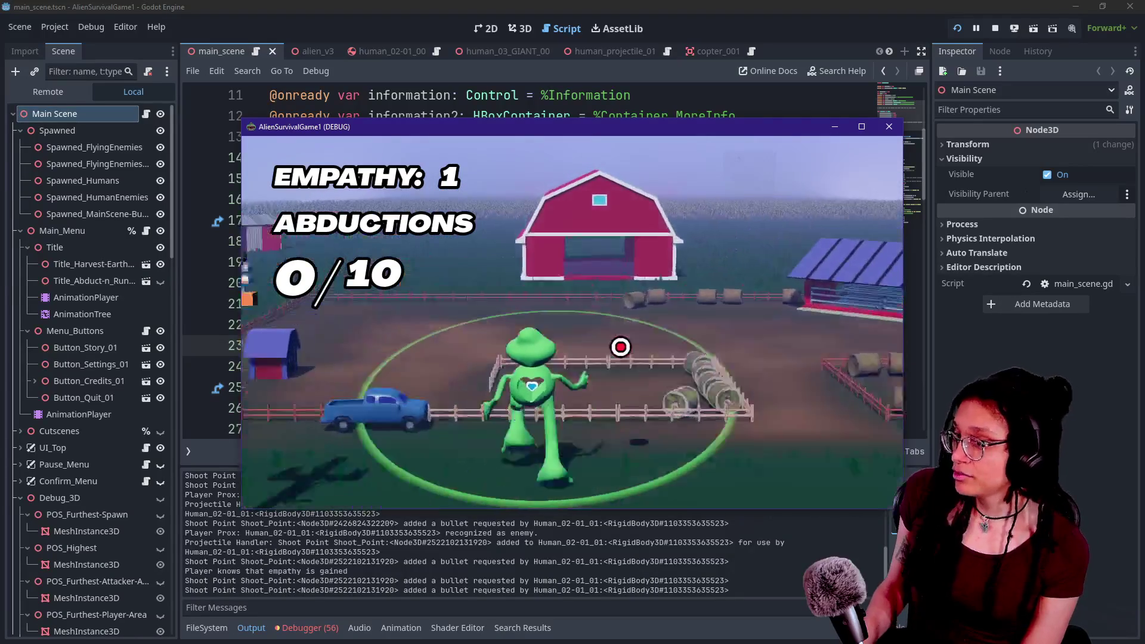
{"action": "key", "text": "w"}
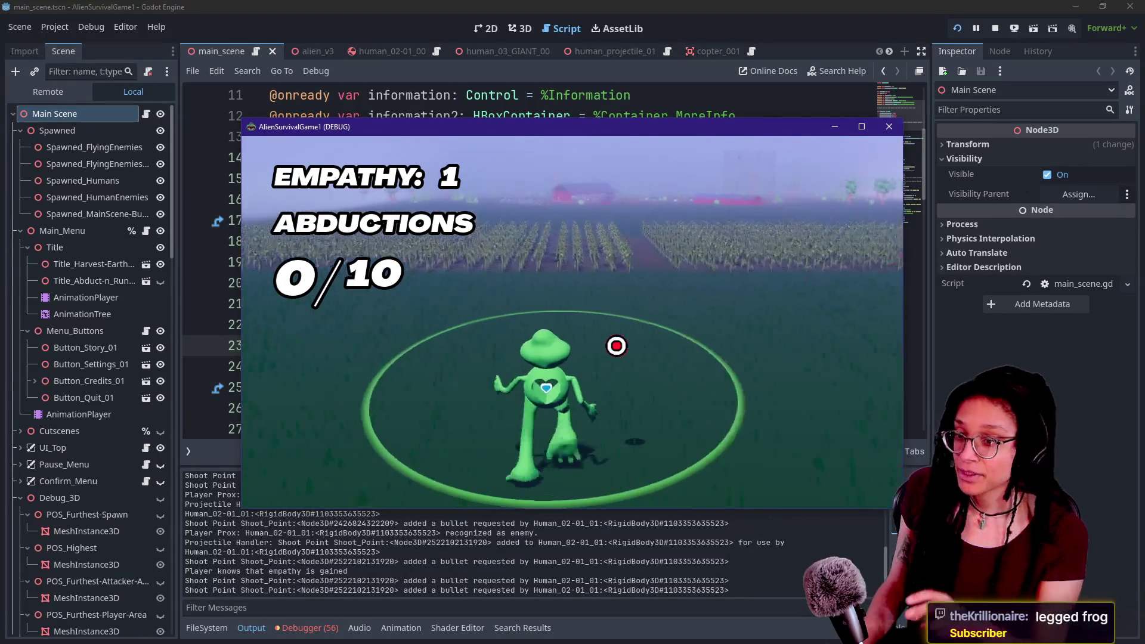
{"action": "key", "text": "w"}
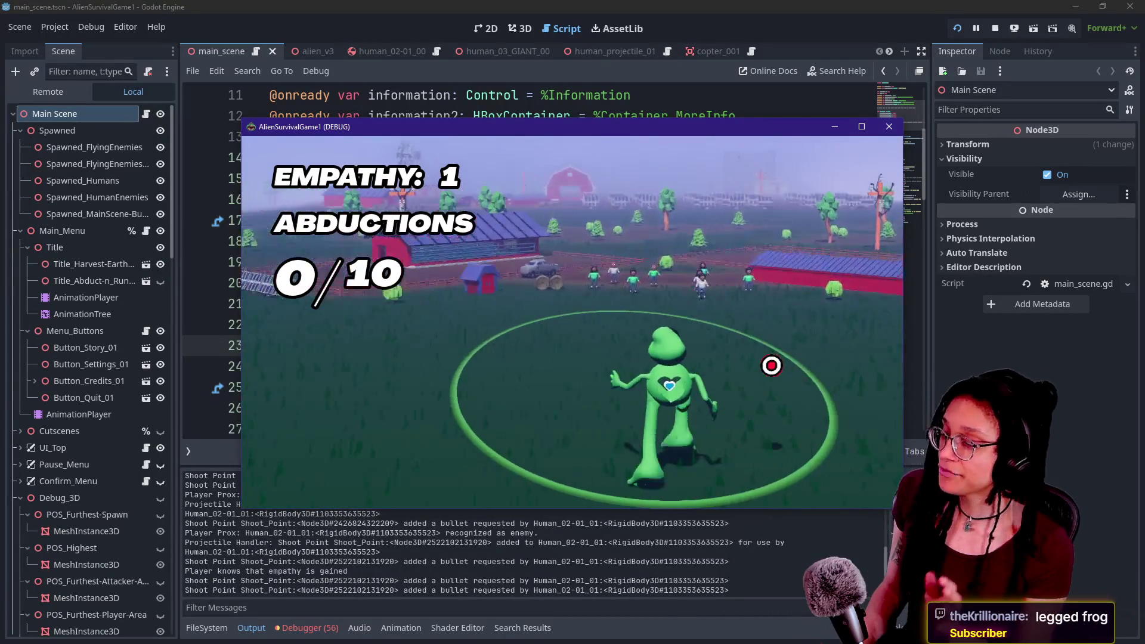
{"action": "key", "text": "w"}
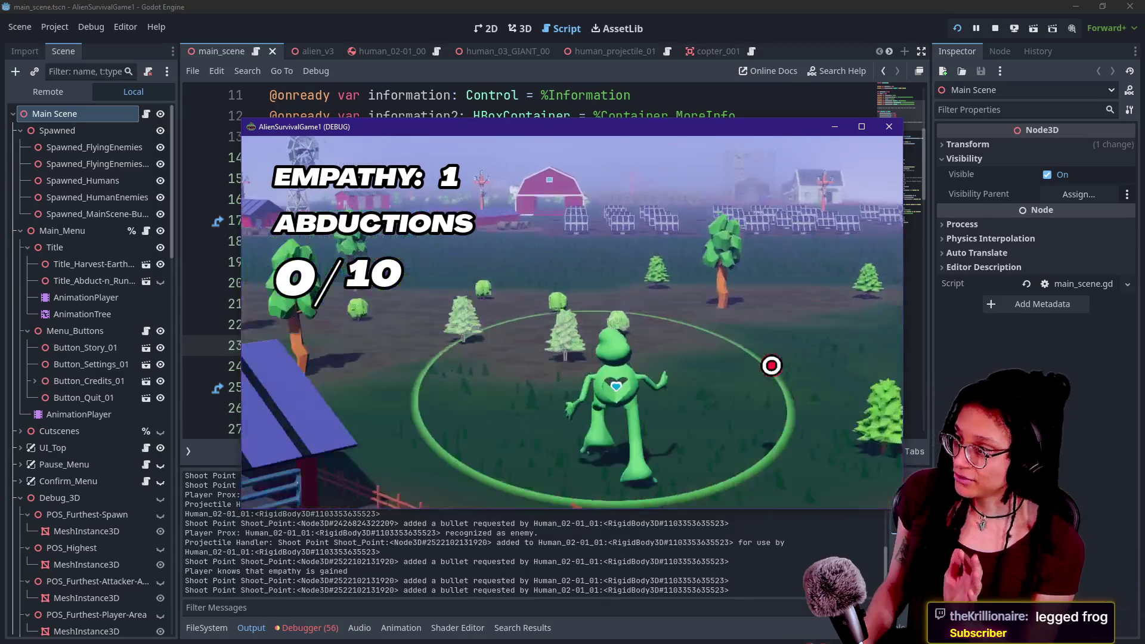
{"action": "key", "text": "w"}
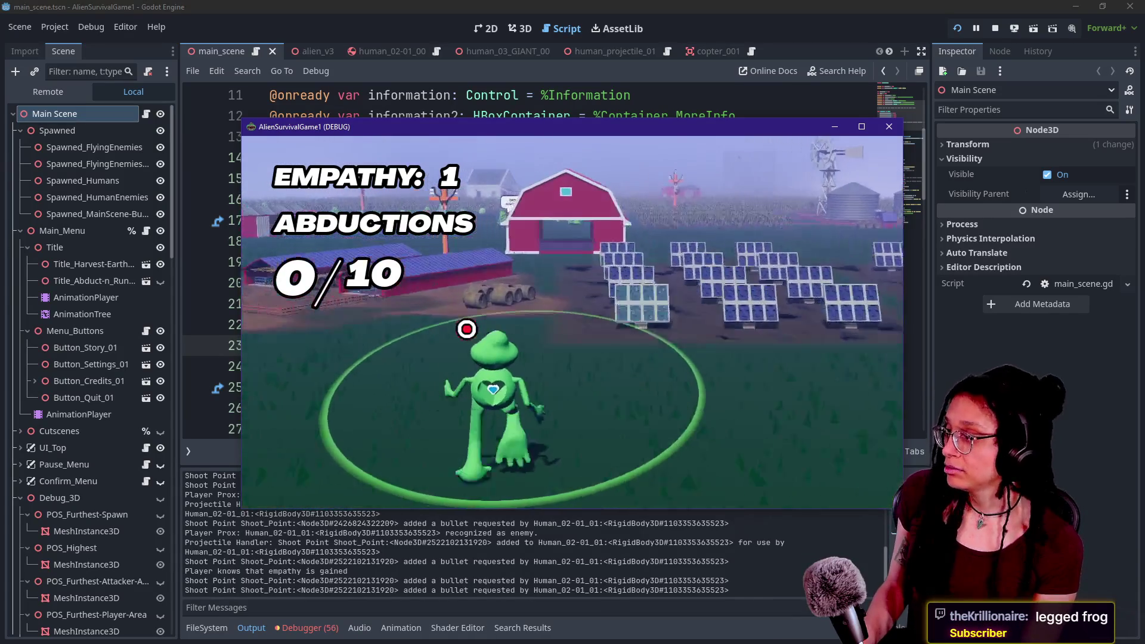
{"action": "key", "text": "w"}
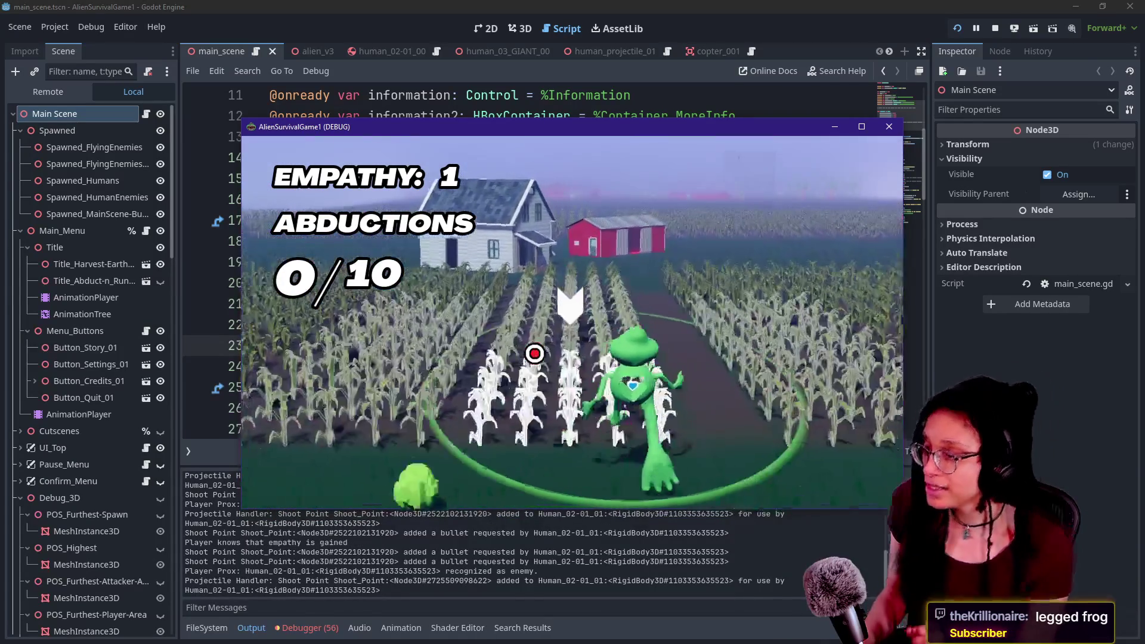
{"action": "key", "text": "w"}
{"action": "key", "text": "w"}
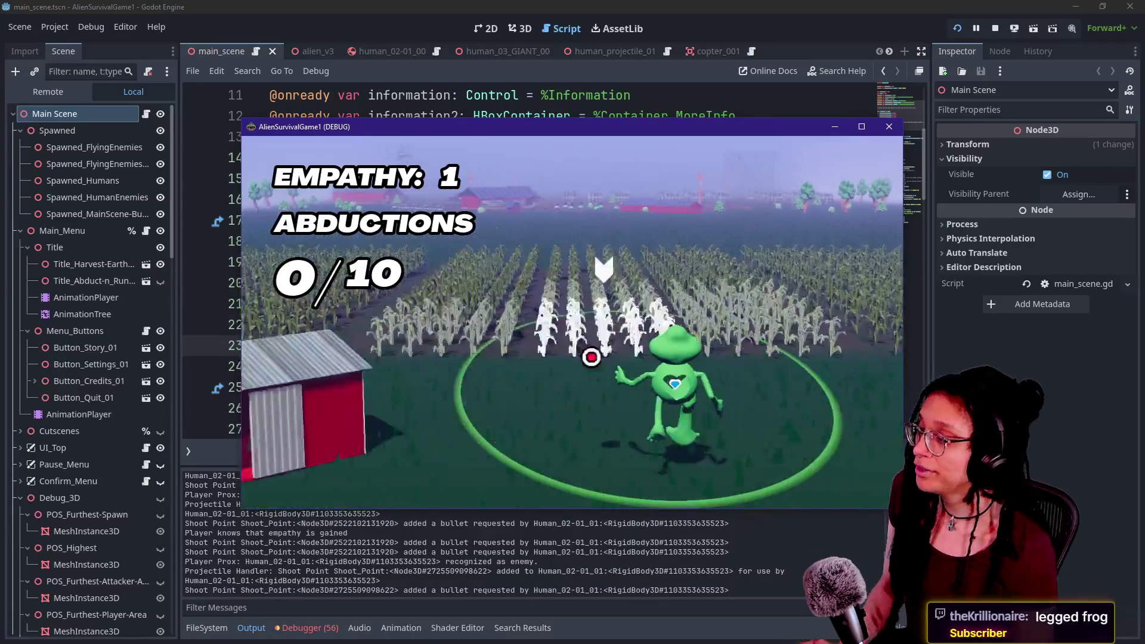
{"action": "key", "text": "w"}
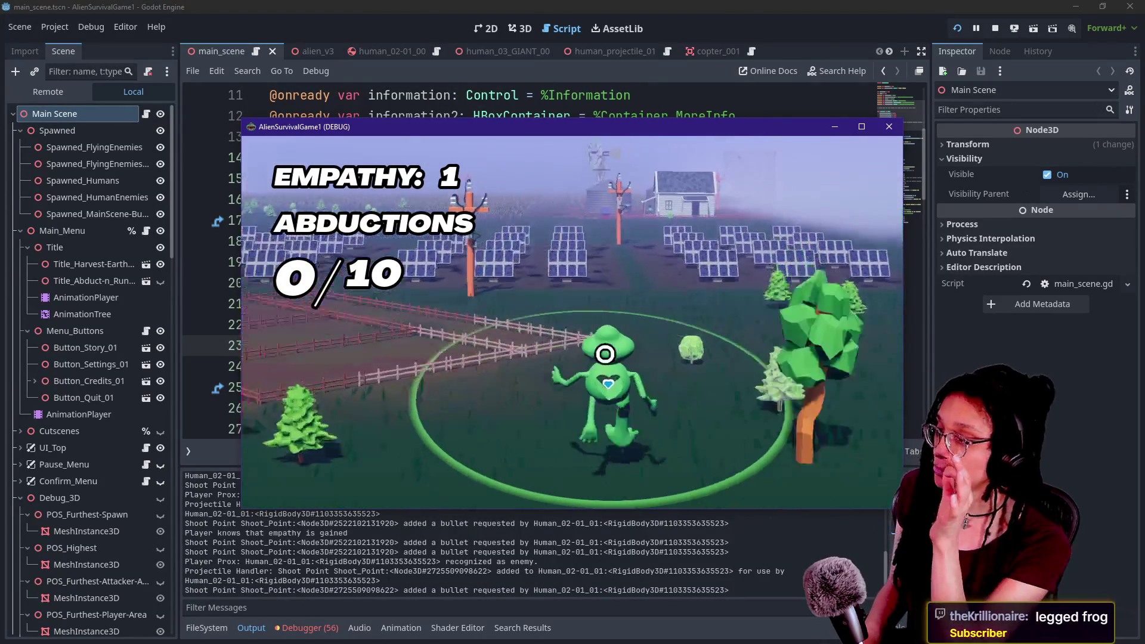
{"action": "key", "text": "a"}
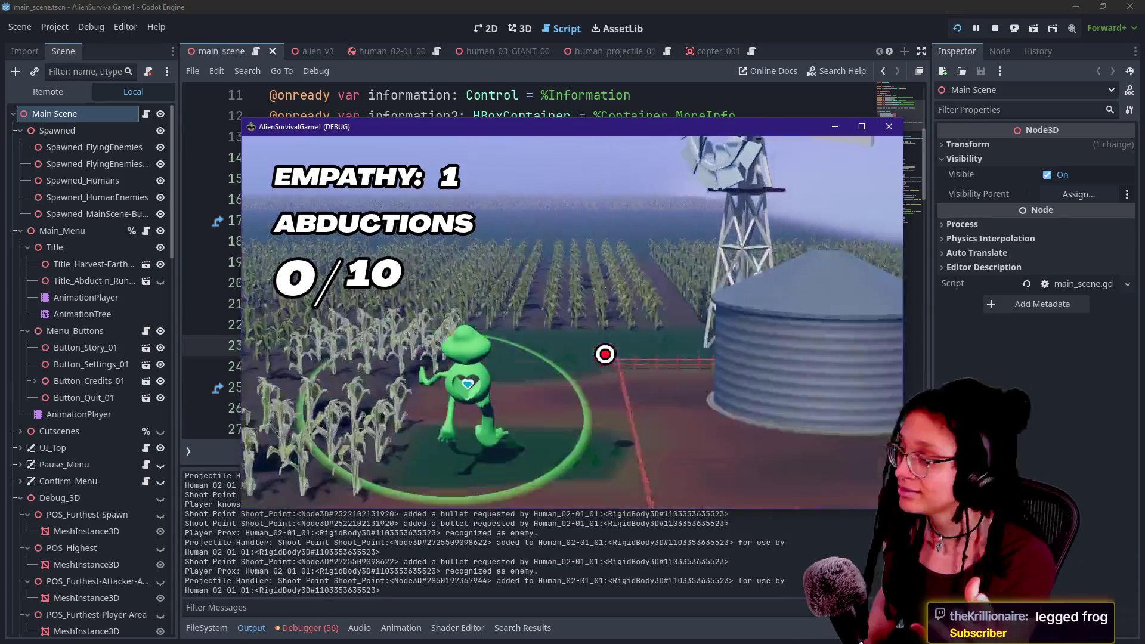
{"action": "key", "text": "w"}
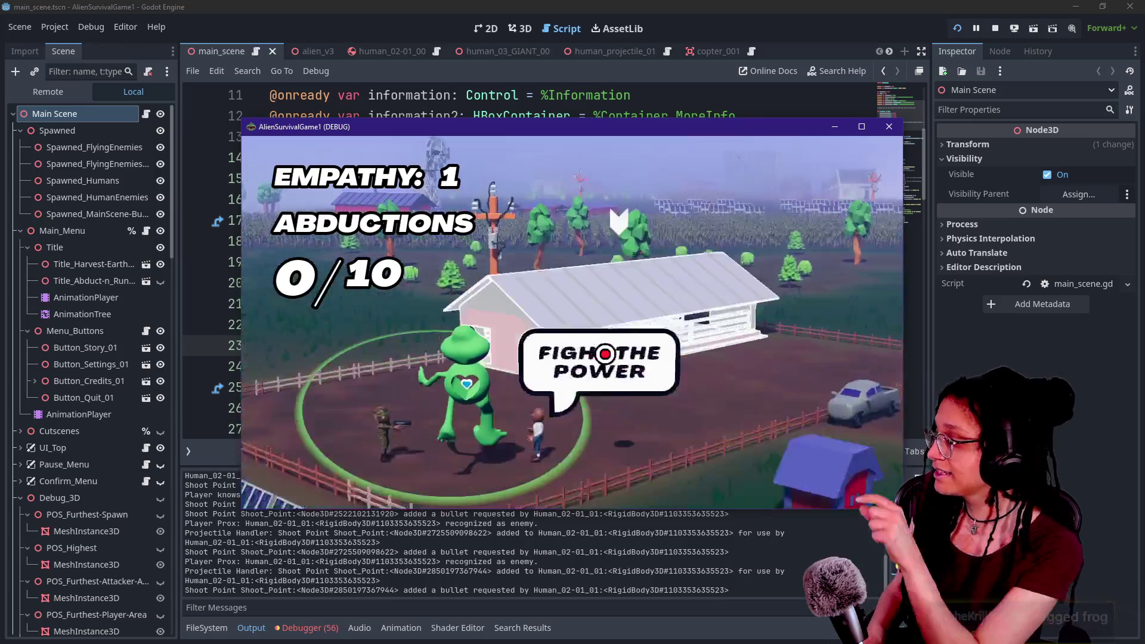
{"action": "key", "text": "w"}
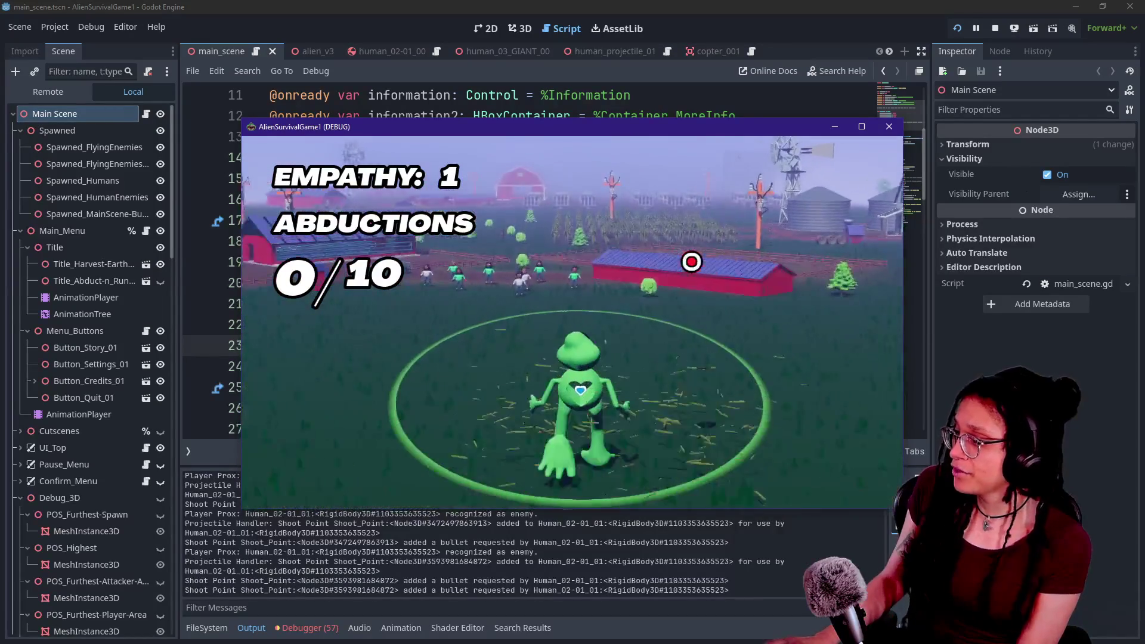
- Walk the alien across the grass past the barn, weaving in and out of the corn
{"action": "key", "text": "w"}
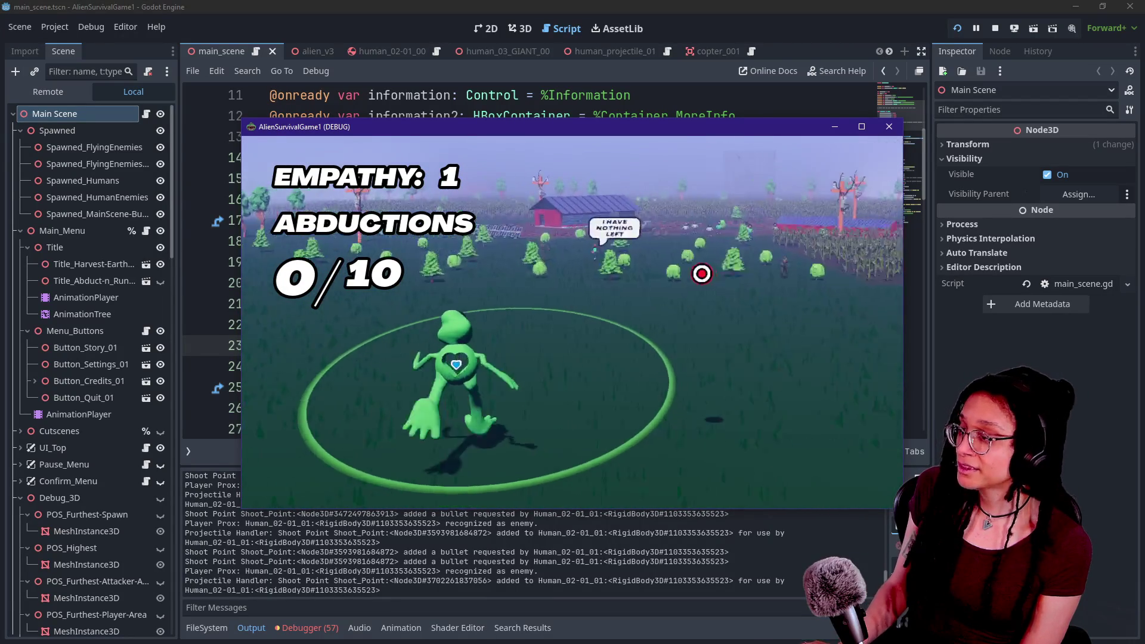
{"action": "key", "text": "w"}
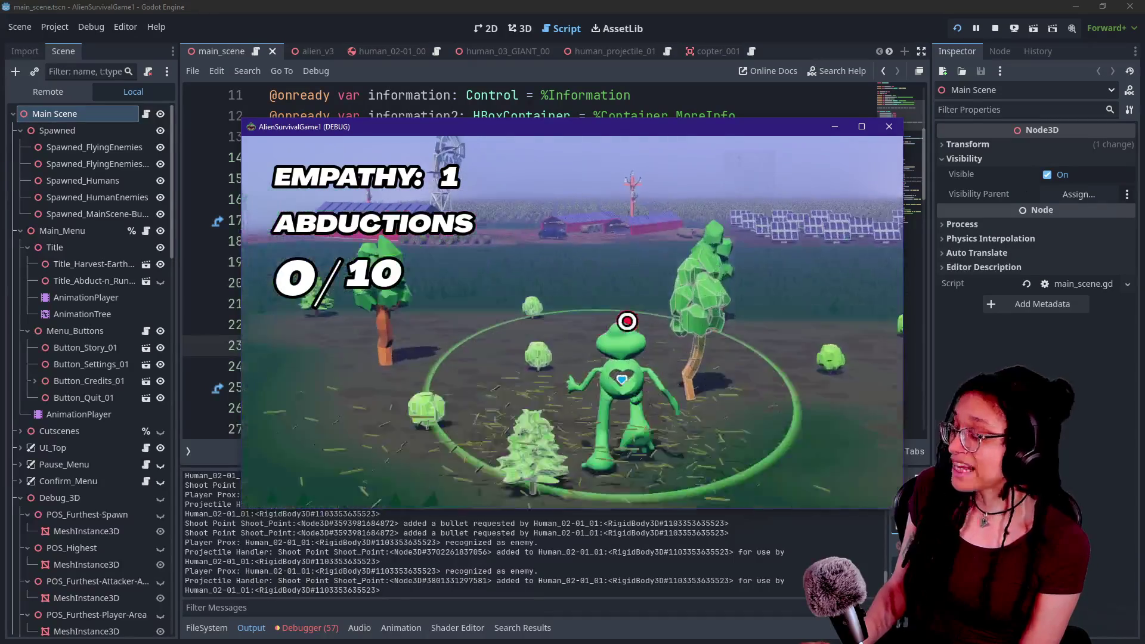
{"action": "key", "text": "w"}
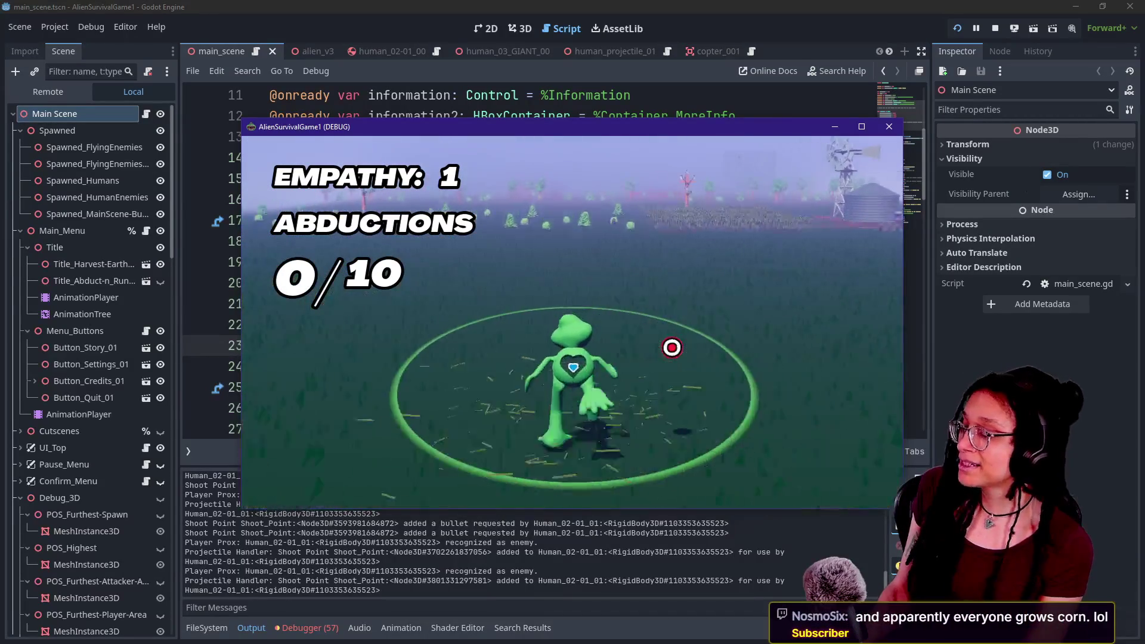
{"action": "key", "text": "a"}
{"action": "key", "text": "w"}
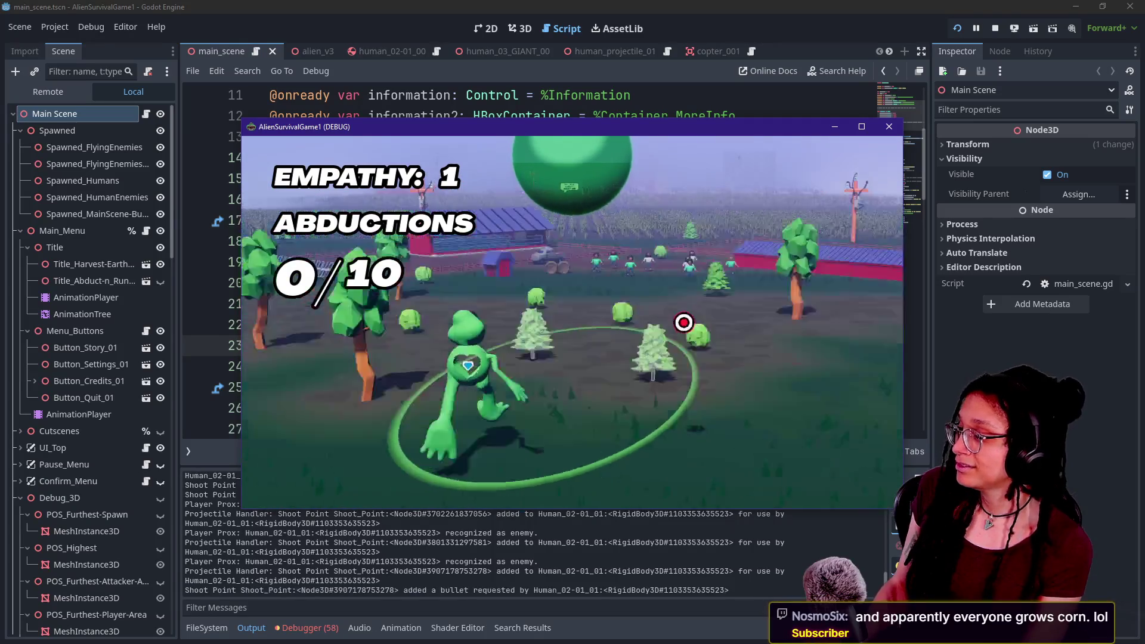
{"action": "key", "text": "a"}
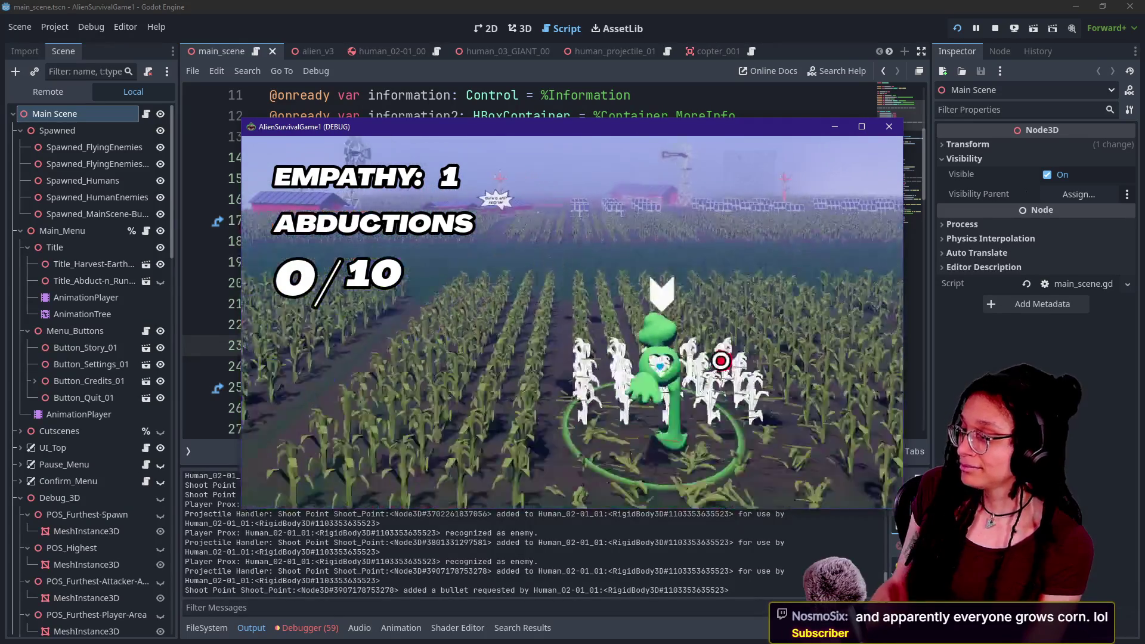
{"action": "key", "text": "w"}
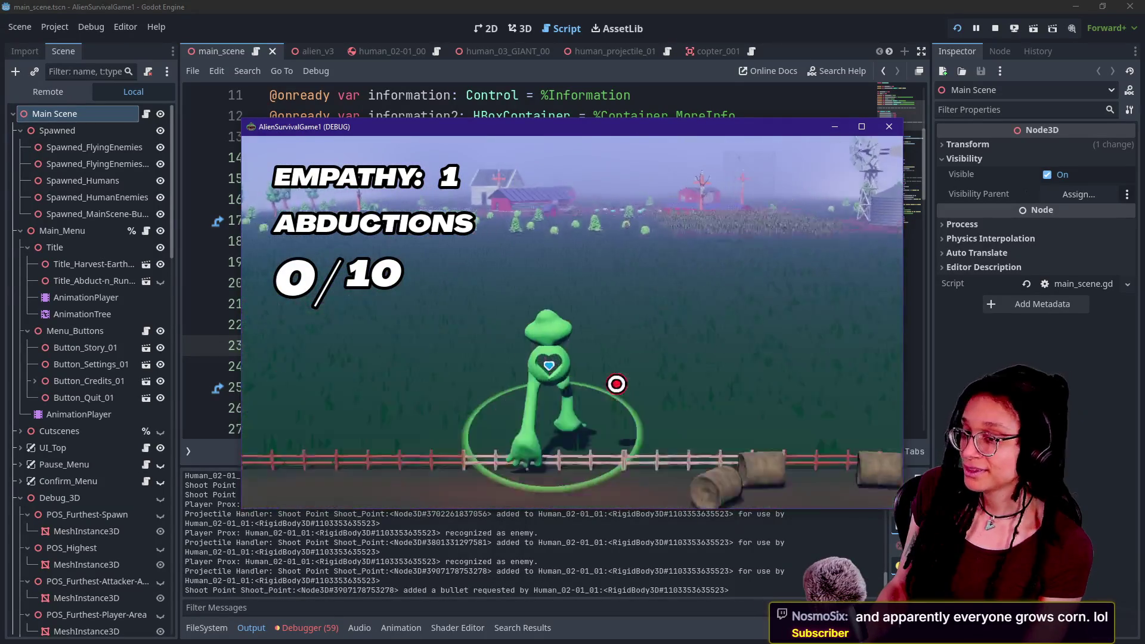
{"action": "key", "text": "d"}
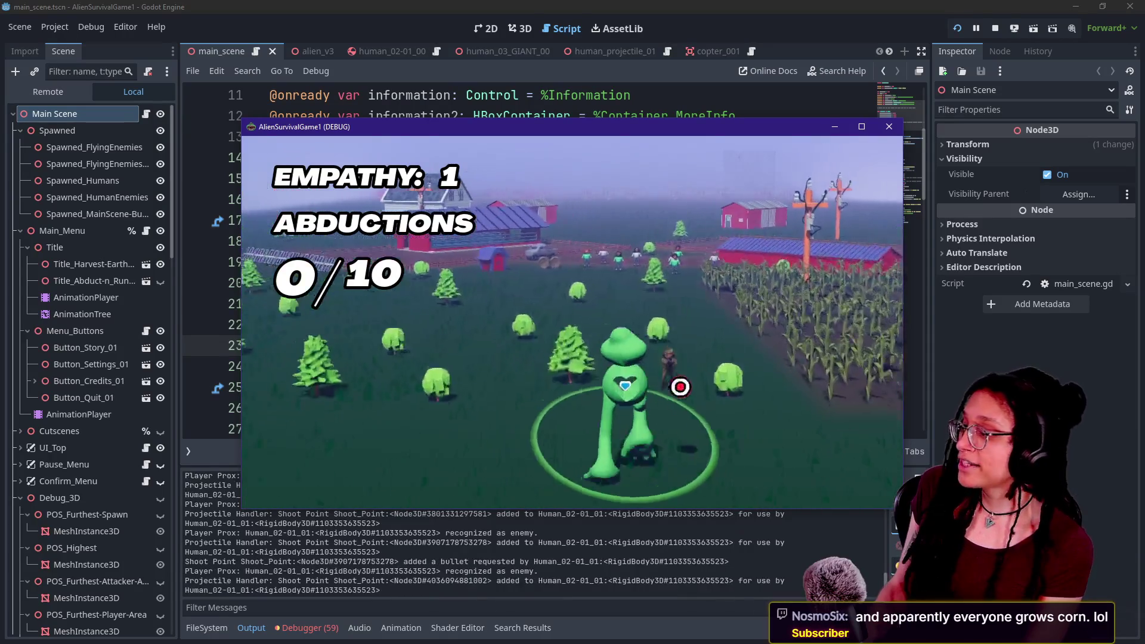
- Roam the alien toward the humans, soldiers, solar panels and red barn through the corn rows
{"action": "key", "text": "w"}
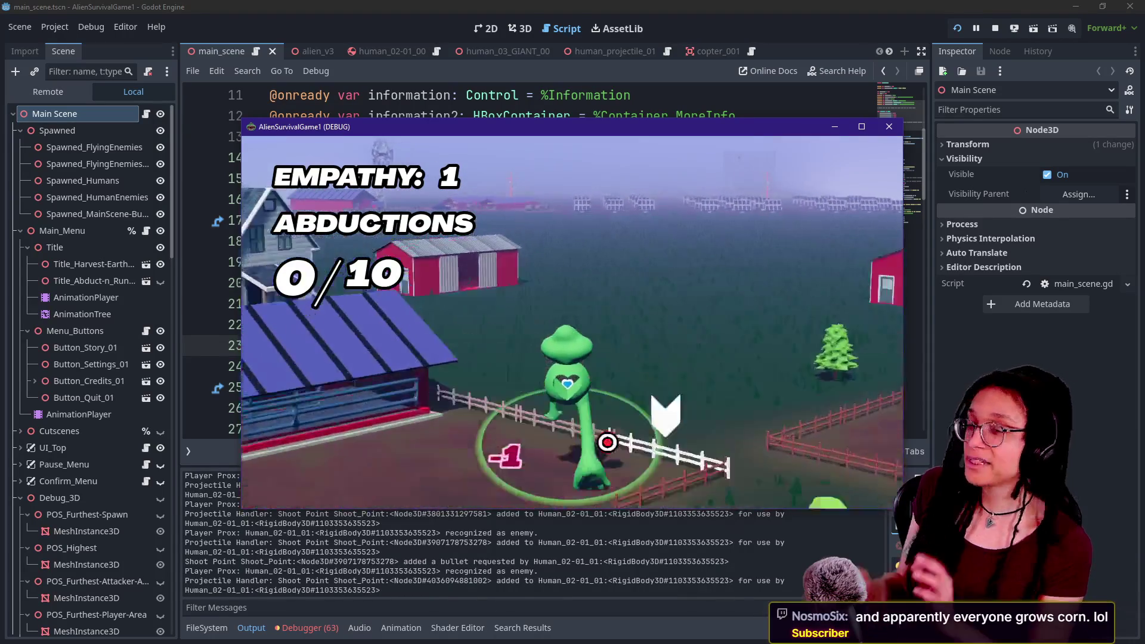
{"action": "key", "text": "w"}
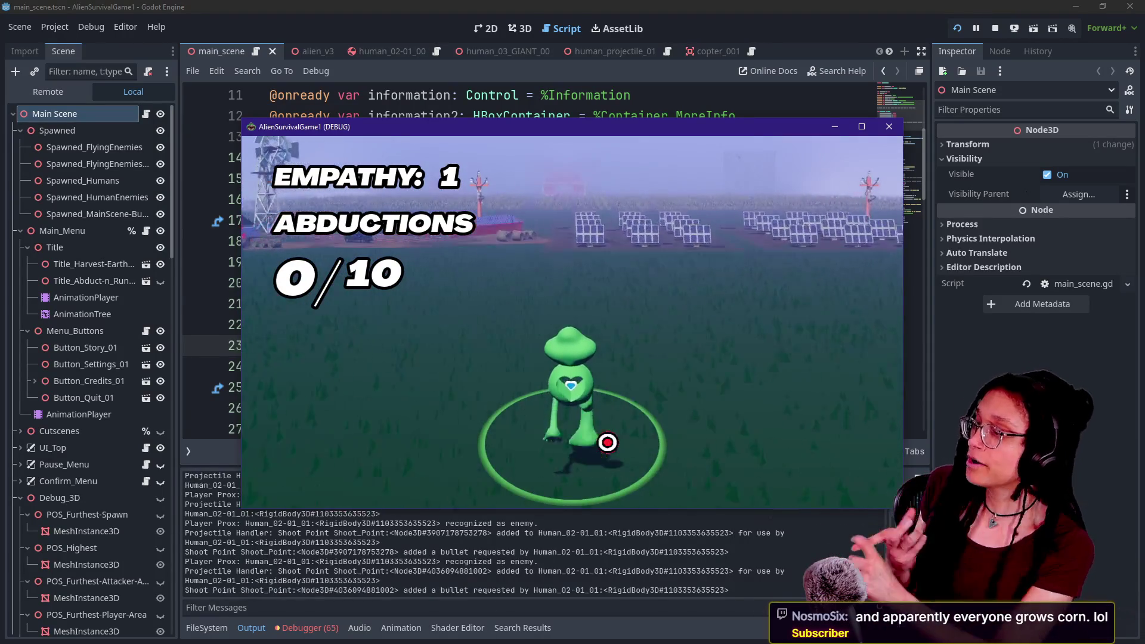
{"action": "key", "text": "w"}
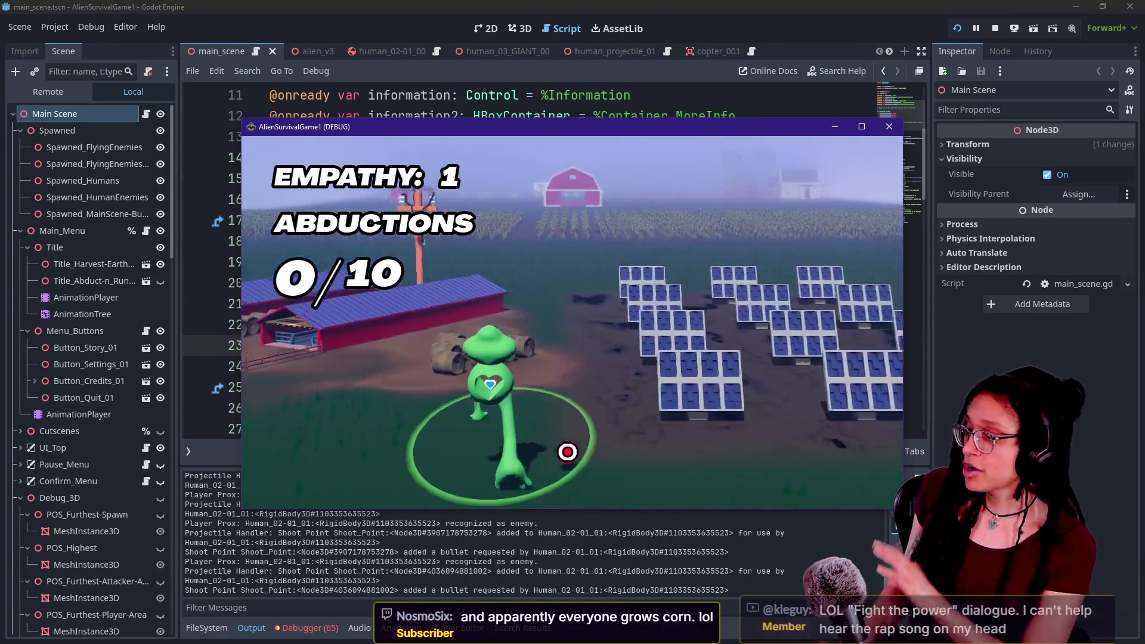
{"action": "key", "text": "w"}
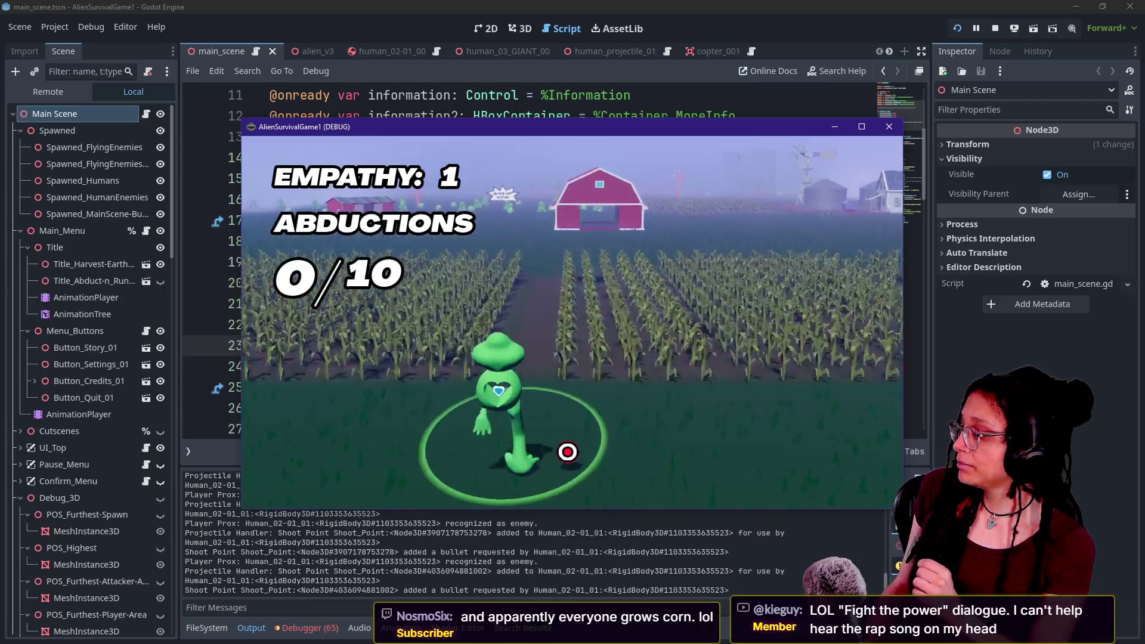
{"action": "key", "text": "w"}
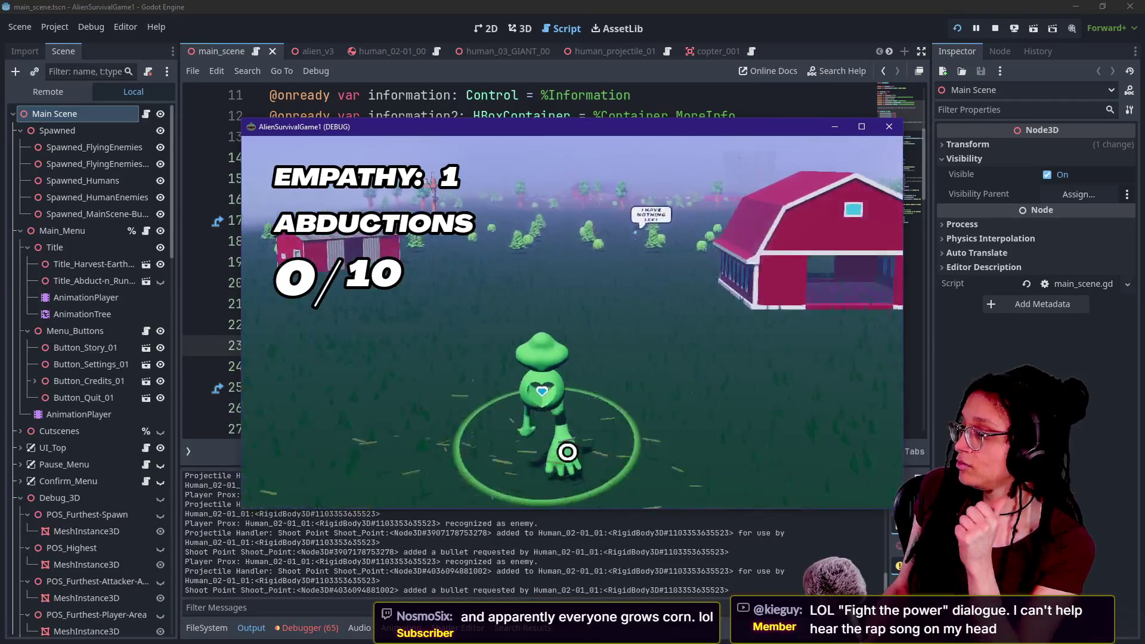
{"action": "key", "text": "w"}
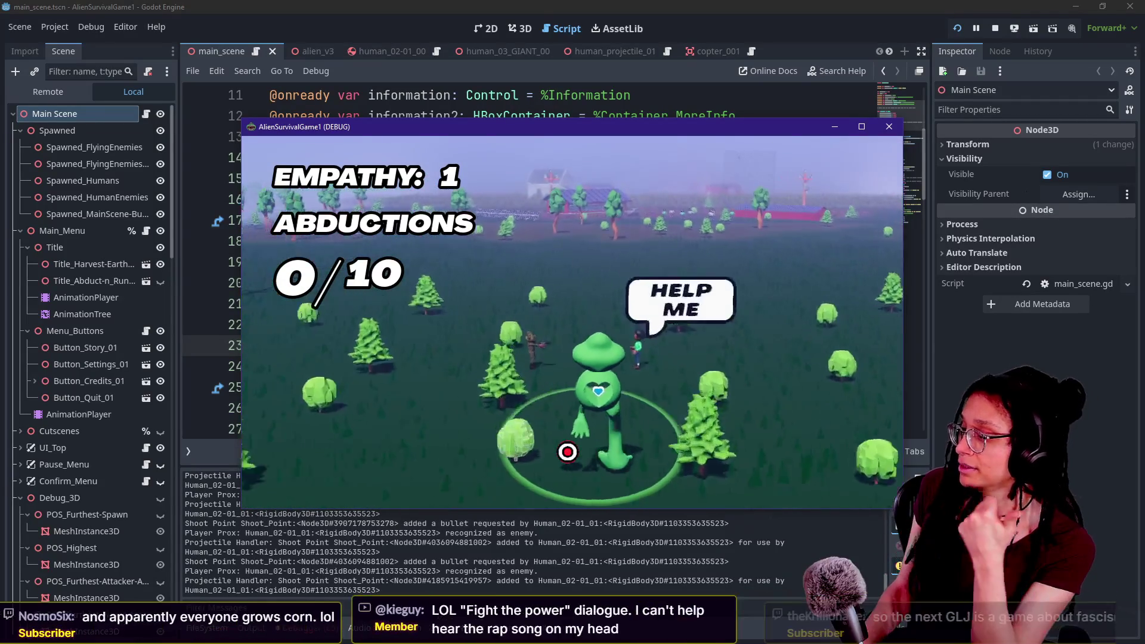
{"action": "key", "text": "w"}
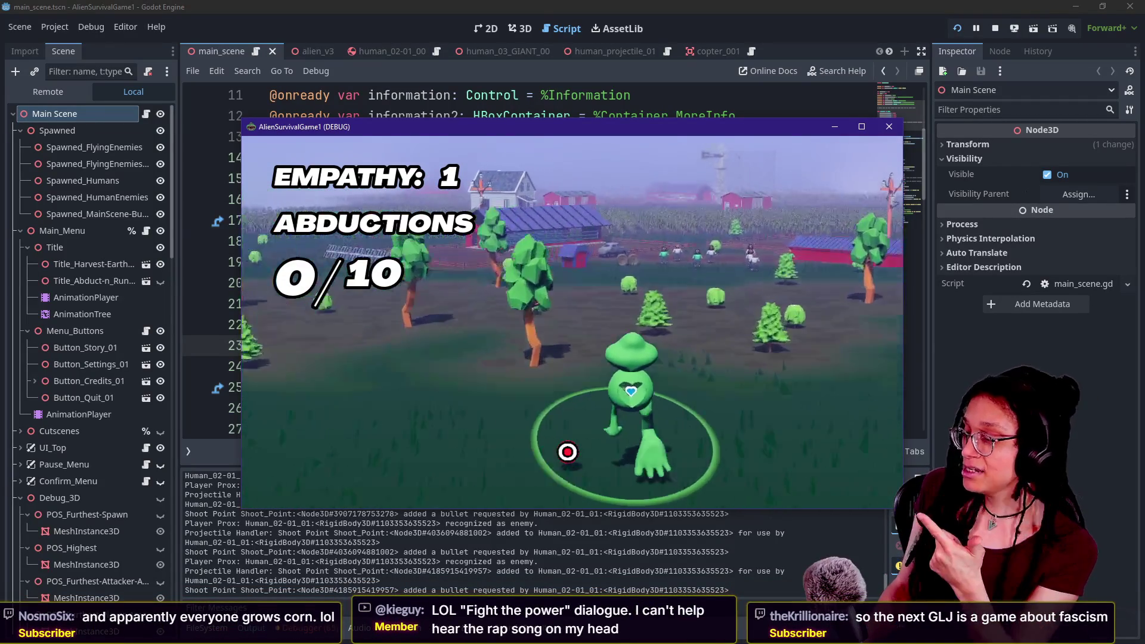
{"action": "key", "text": "w"}
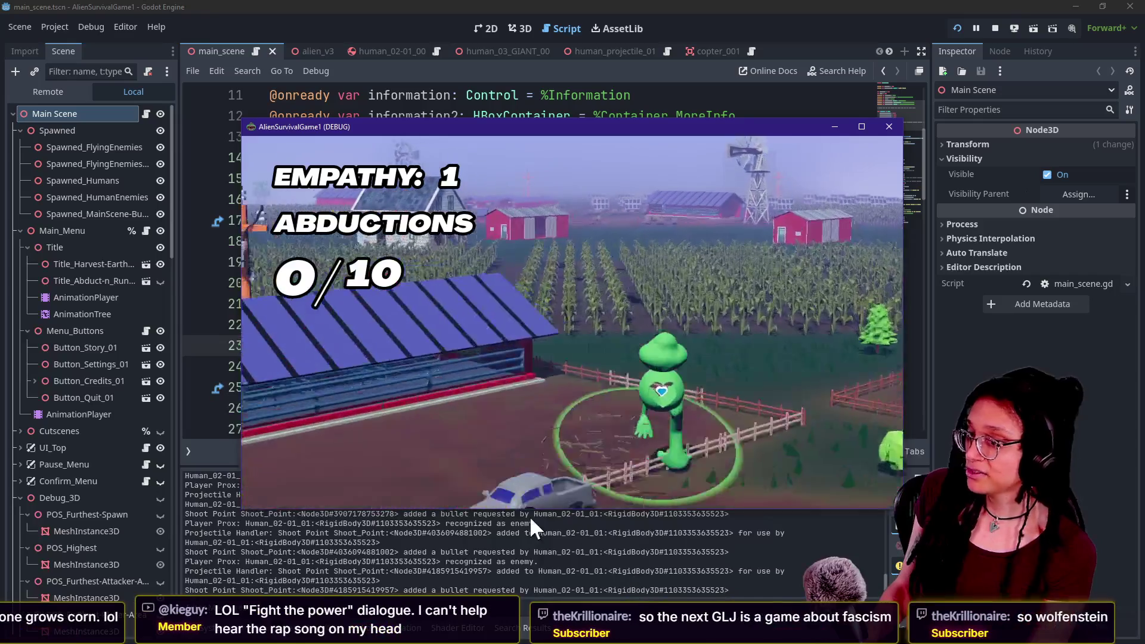
{"action": "key", "text": "w"}
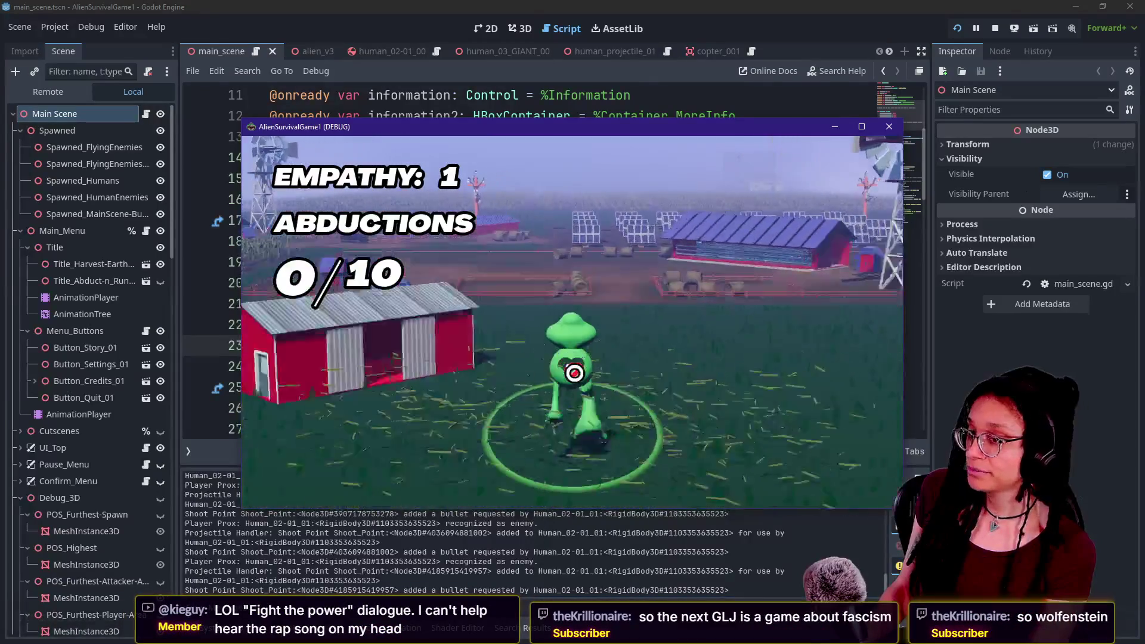
{"action": "key", "text": "w"}
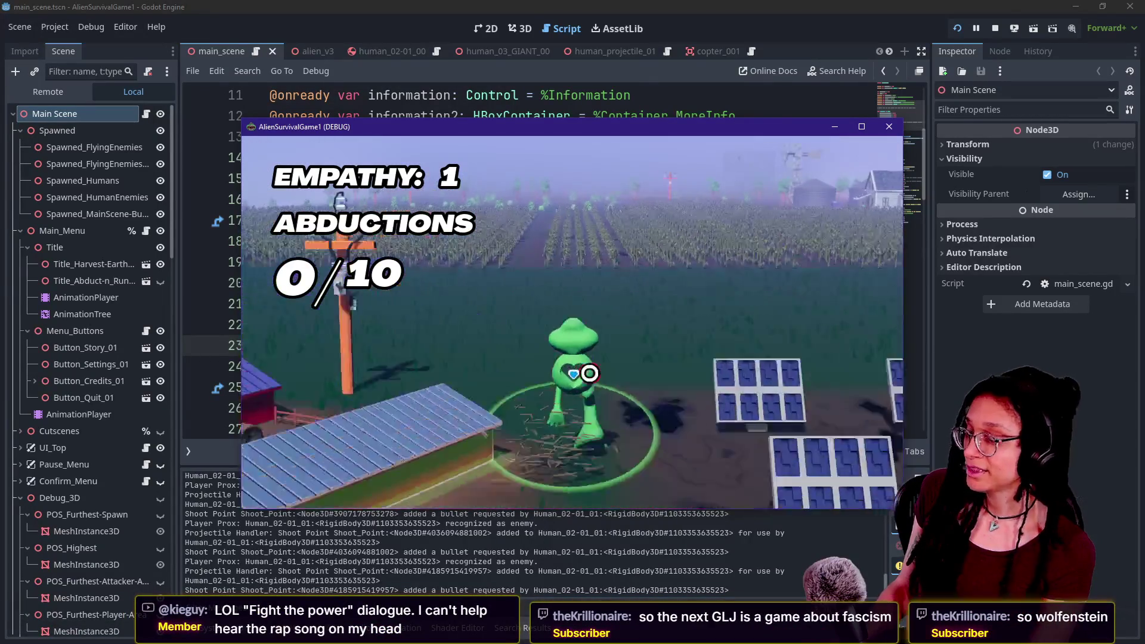
{"action": "key", "text": "w"}
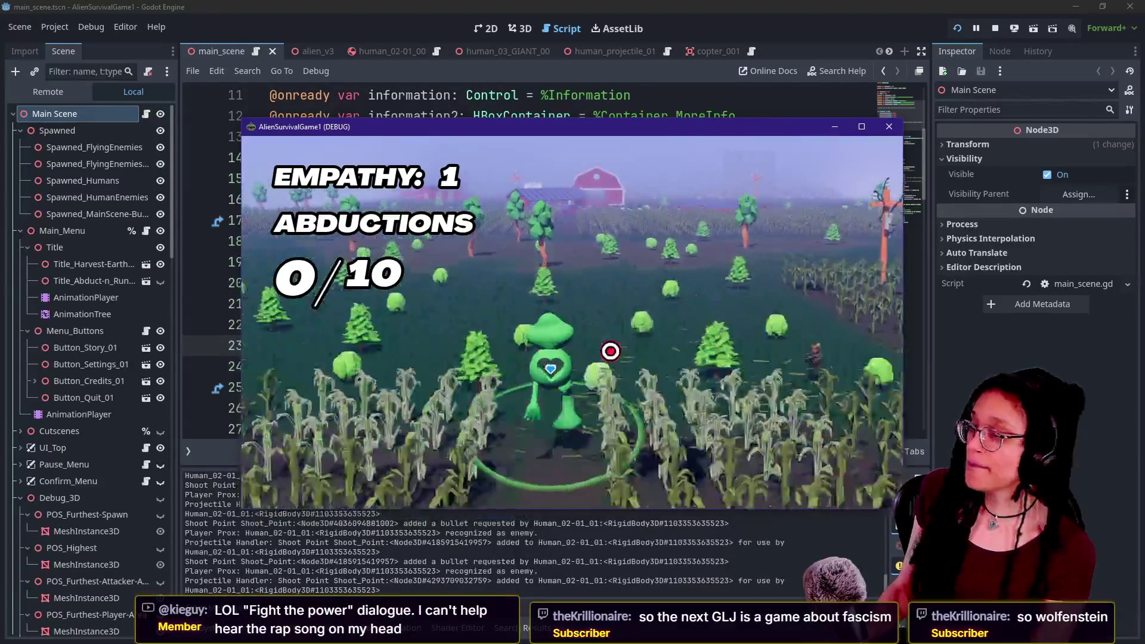
{"action": "key", "text": "w"}
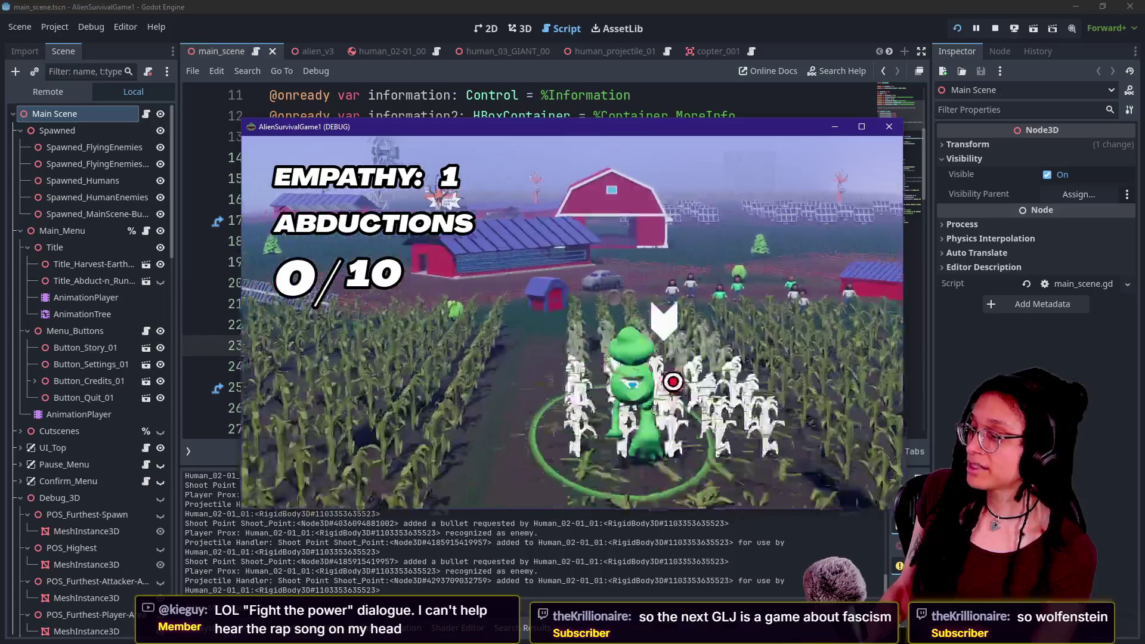
- Keep walking the alien between the solar-panel field, the red barns and the cornfield
{"action": "key", "text": "w"}
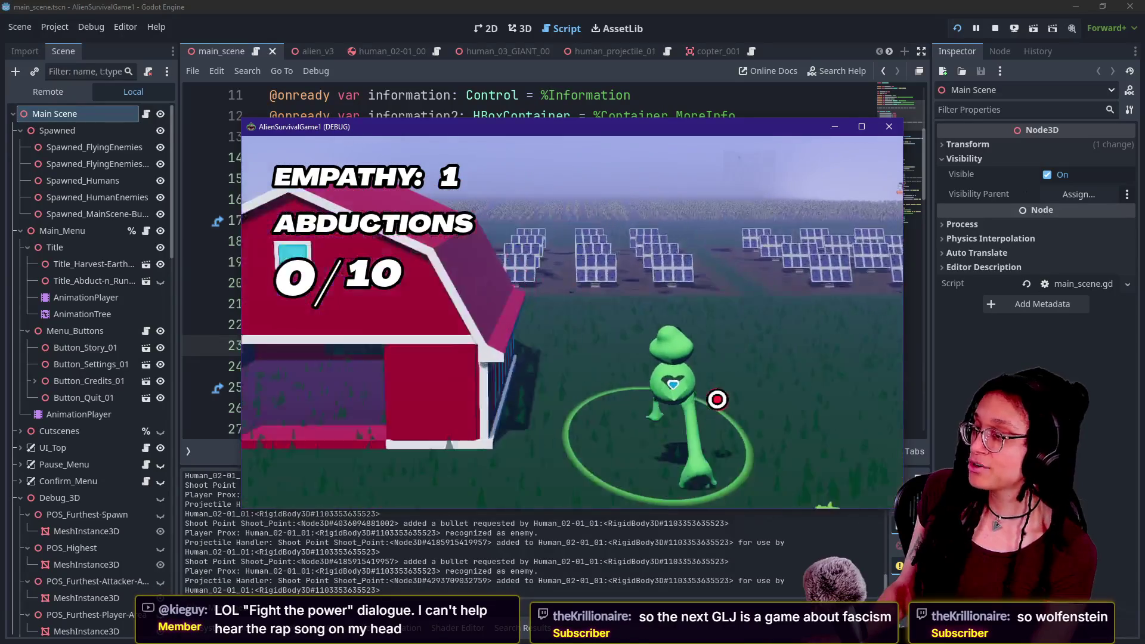
{"action": "key", "text": "w"}
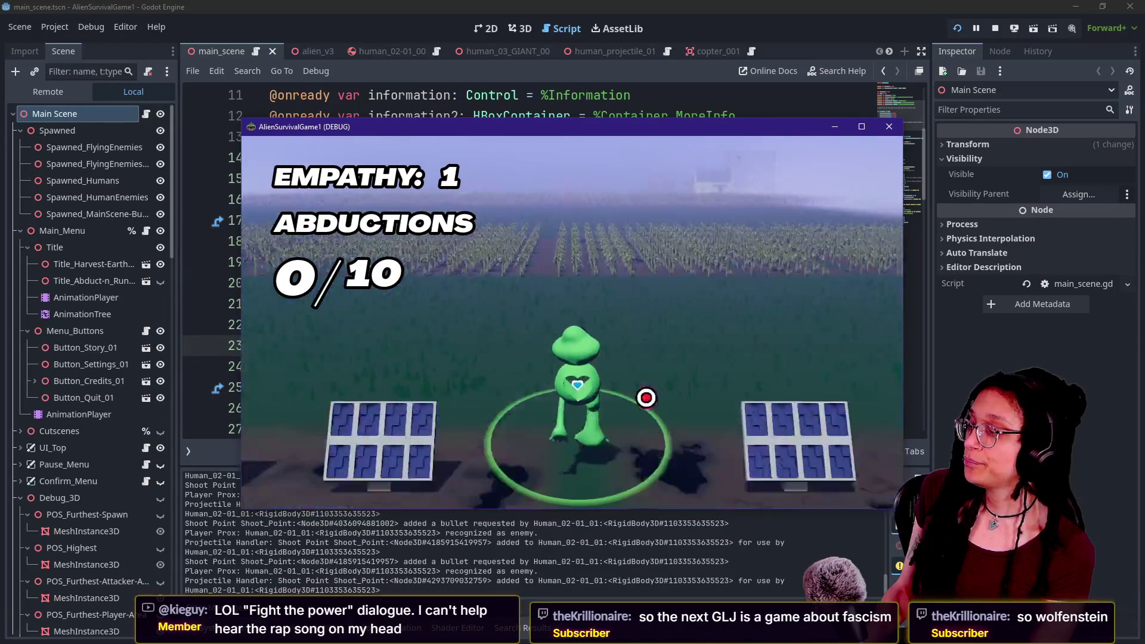
{"action": "key", "text": "w"}
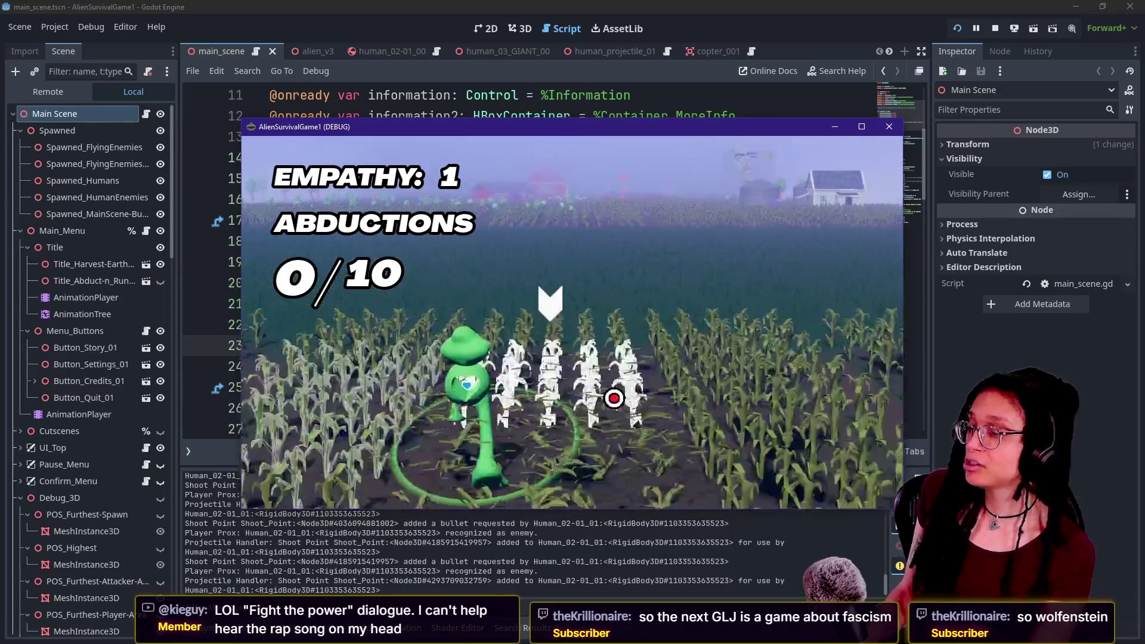
{"action": "key", "text": "w"}
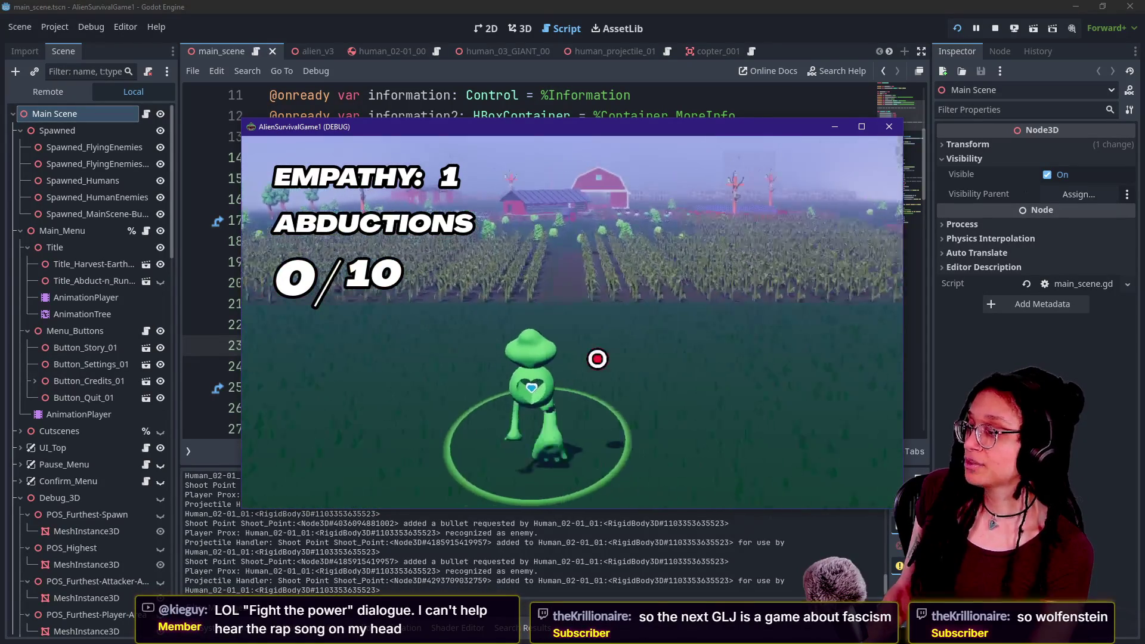
{"action": "key", "text": "w"}
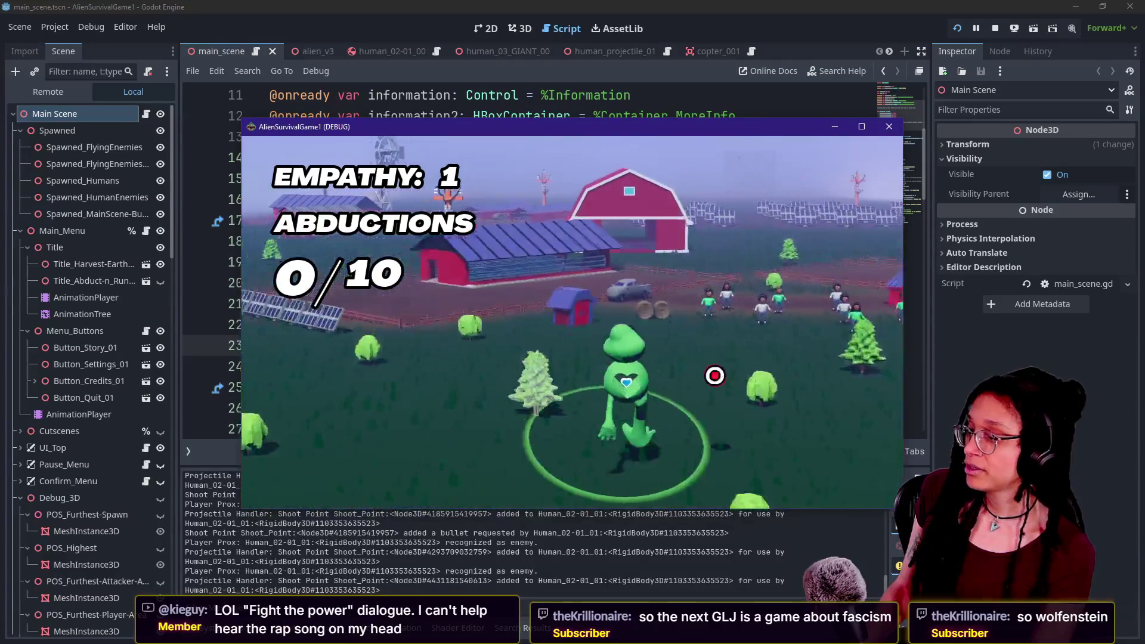
{"action": "key", "text": "w"}
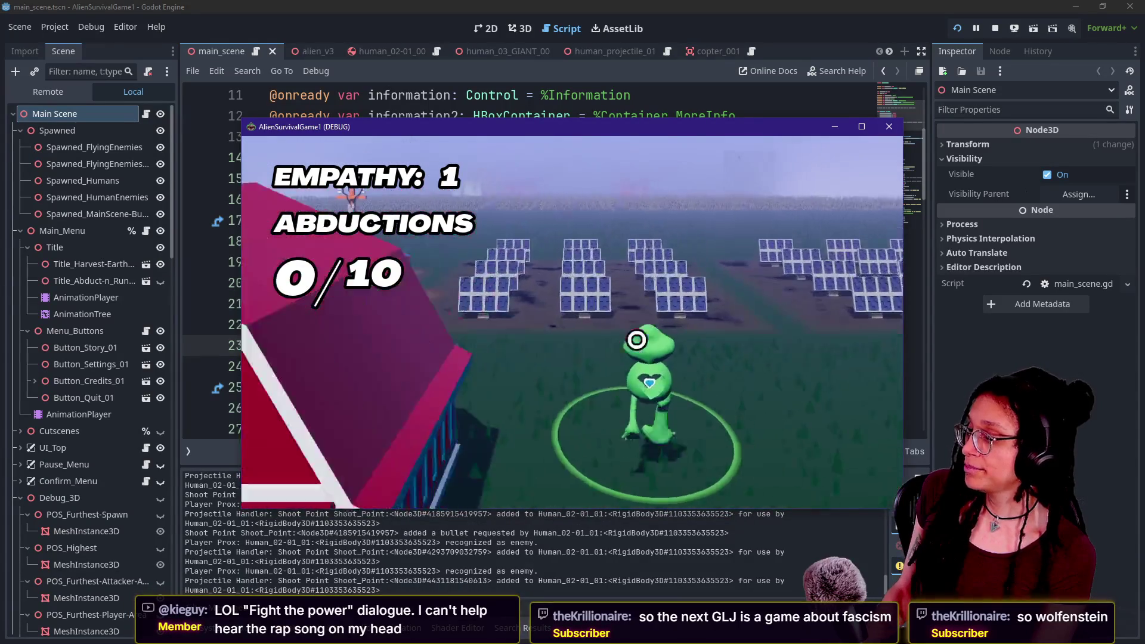
{"action": "key", "text": "w"}
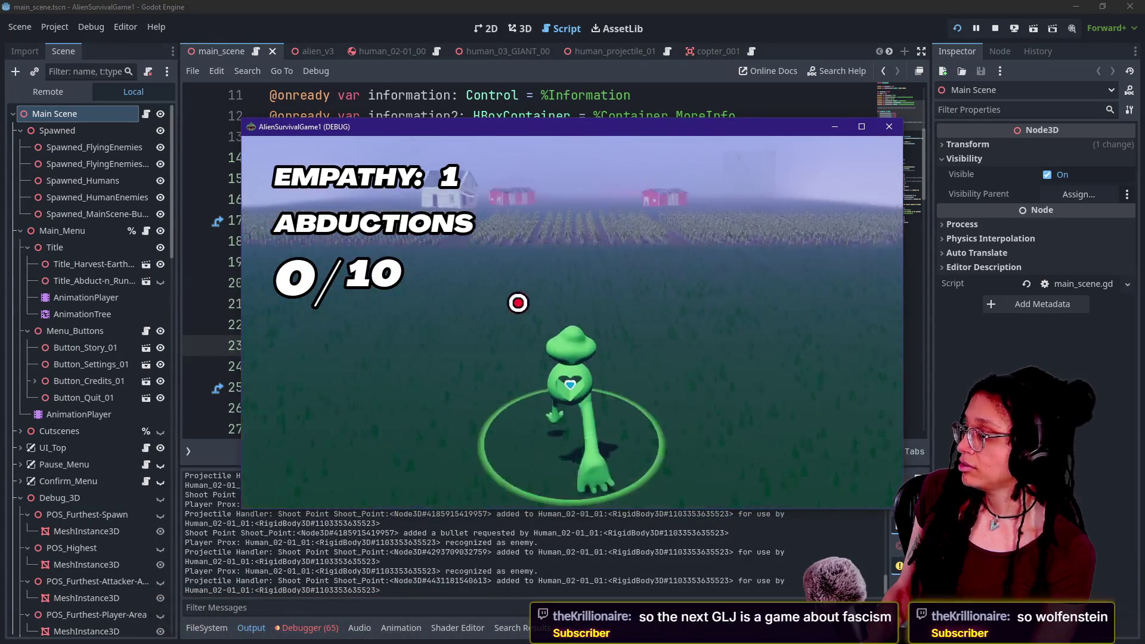
{"action": "key", "text": "w"}
{"action": "key", "text": "w"}
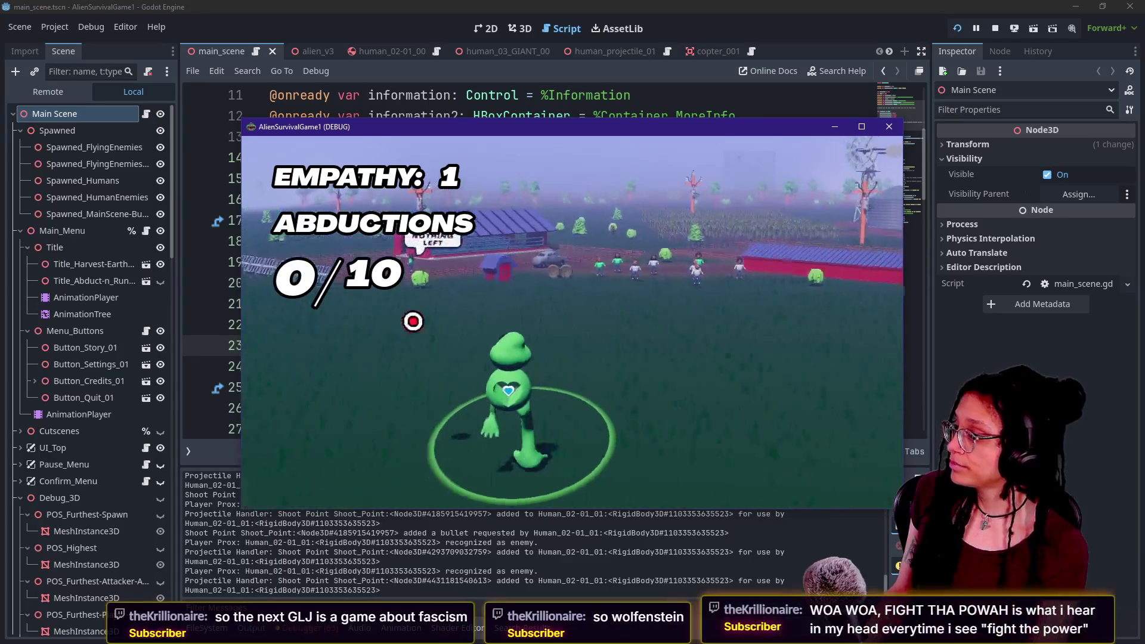
{"action": "key", "text": "w"}
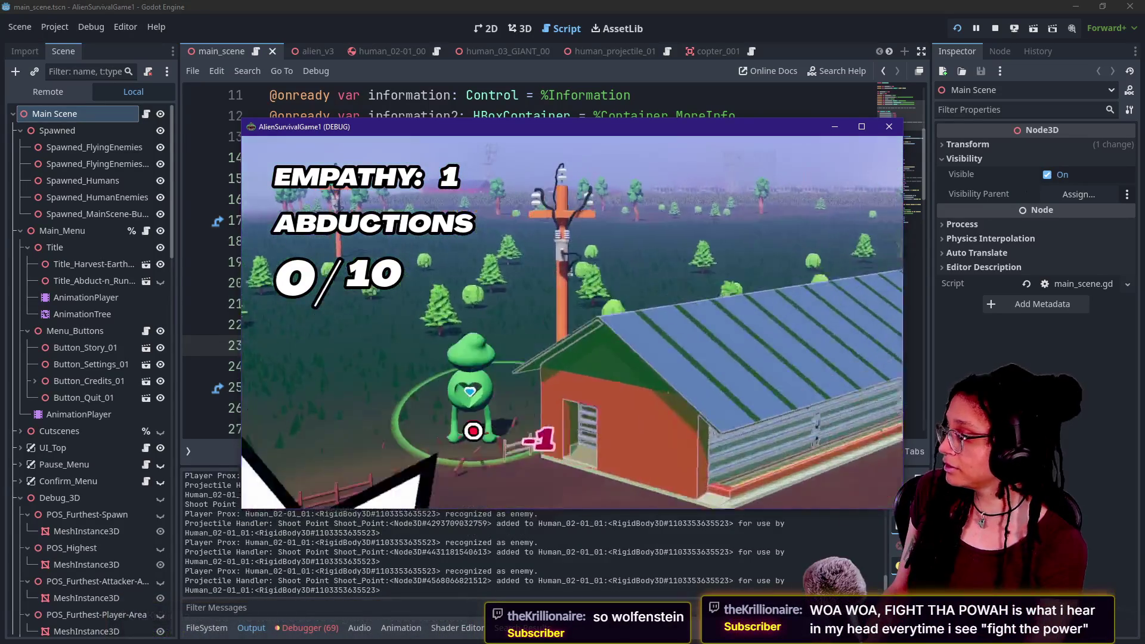
{"action": "key", "text": "w"}
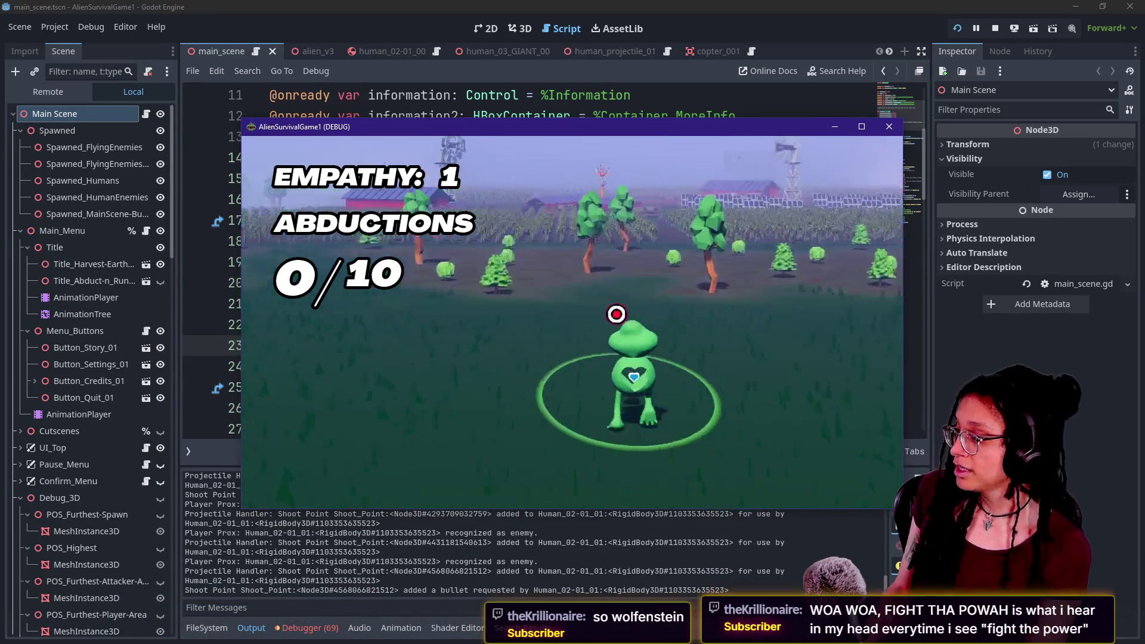
{"action": "key", "text": "w"}
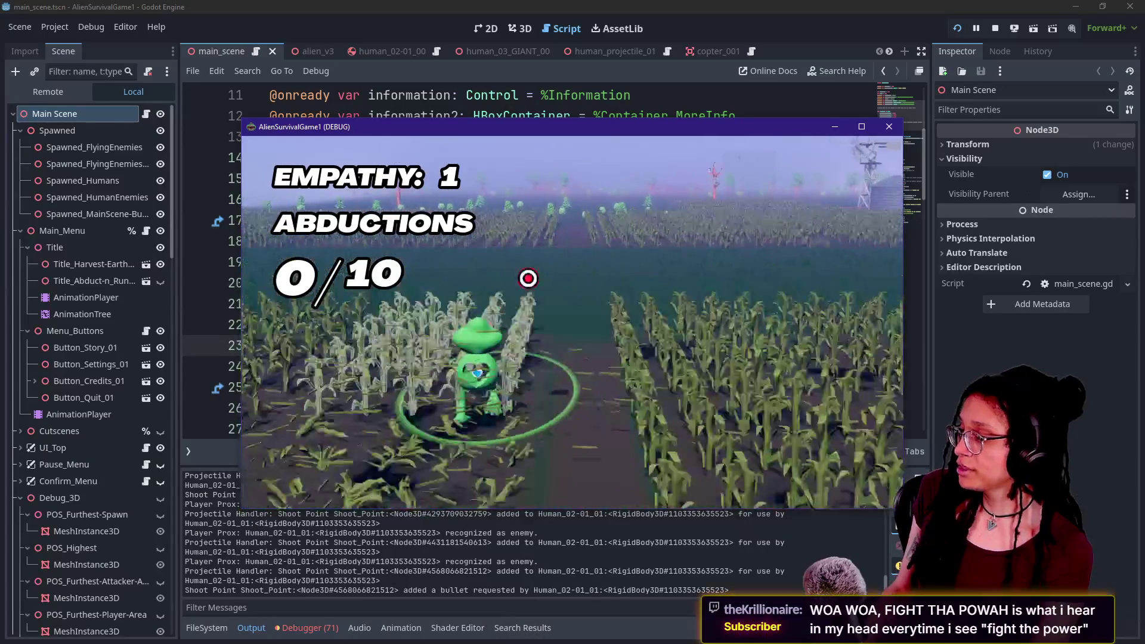
{"action": "key", "text": "w"}
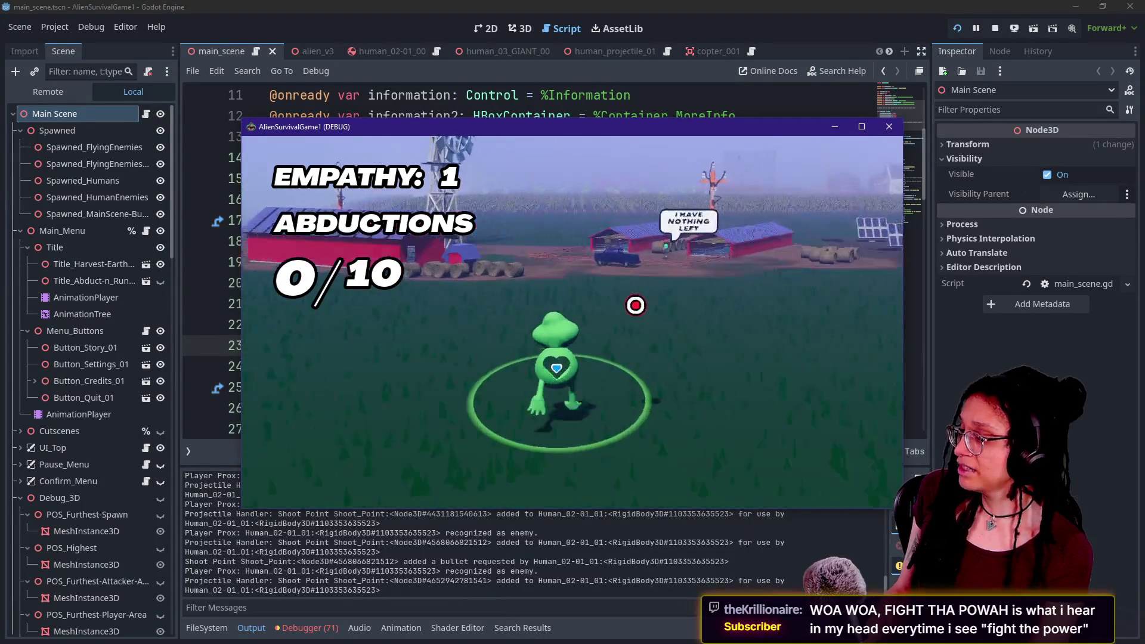
- Trigger the empathy pose, abduct a human to reach the results screen, then stop the game
{"action": "left_click", "coordinate": [641, 357]}
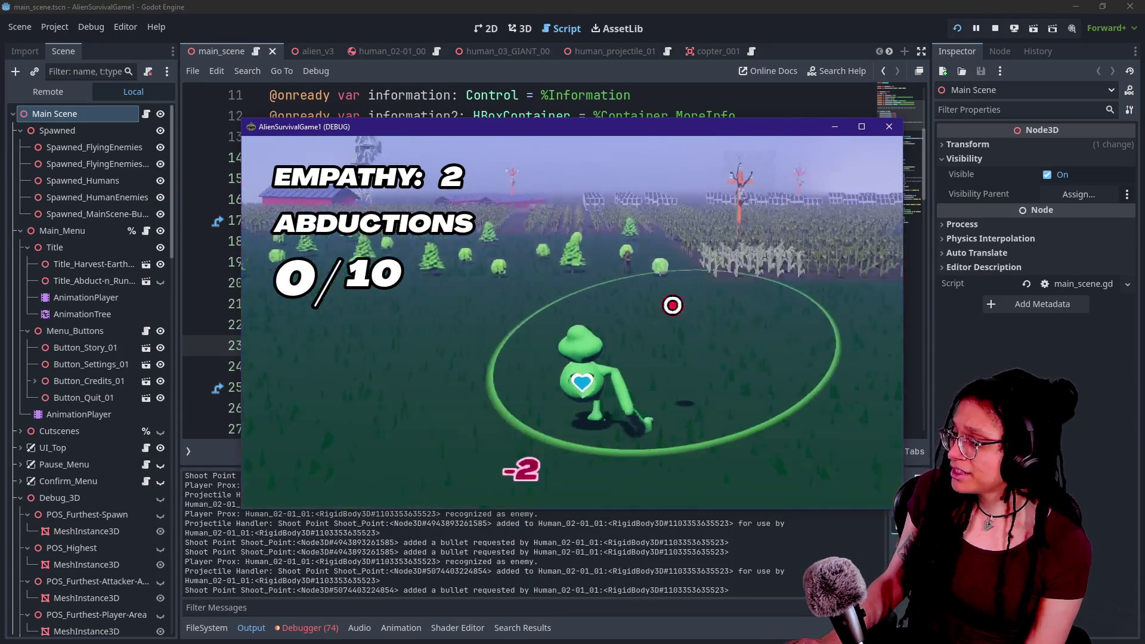
{"action": "left_click", "coordinate": [664, 331]}
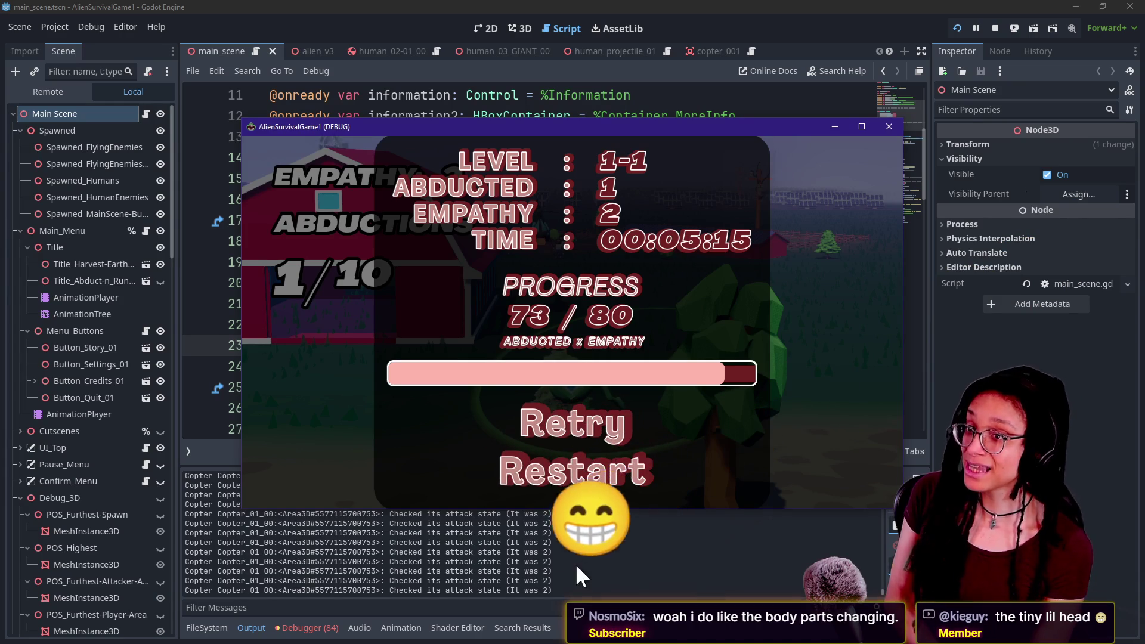
{"action": "left_click", "coordinate": [995, 28]}
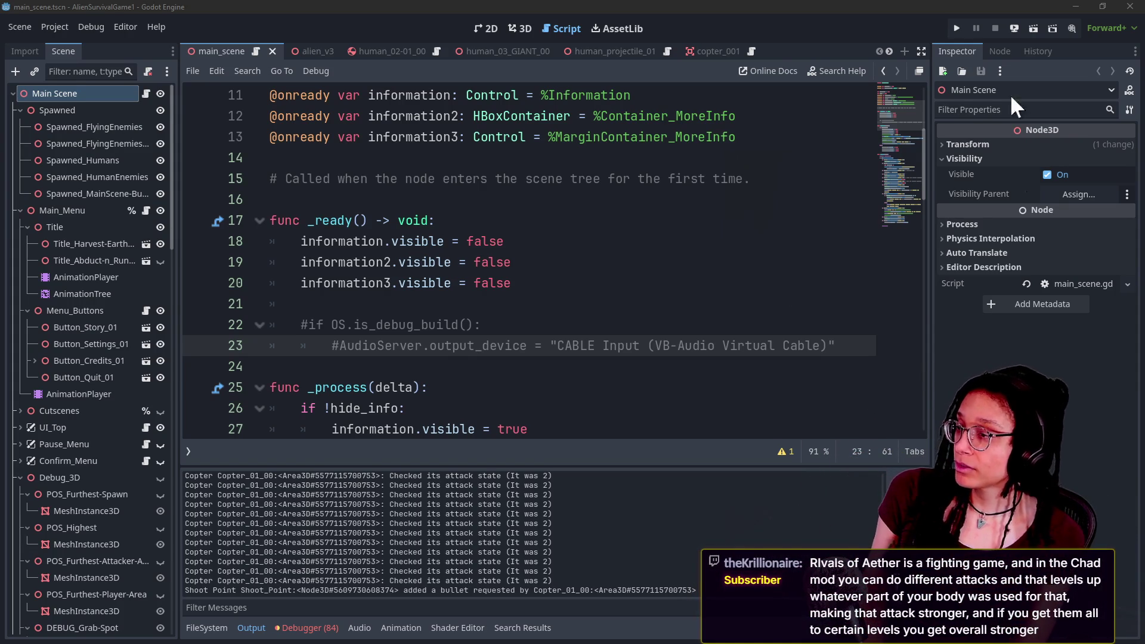
- Put the caret on script line 14, then switch to the alien_v3 scene
{"action": "left_click", "coordinate": [521, 163]}
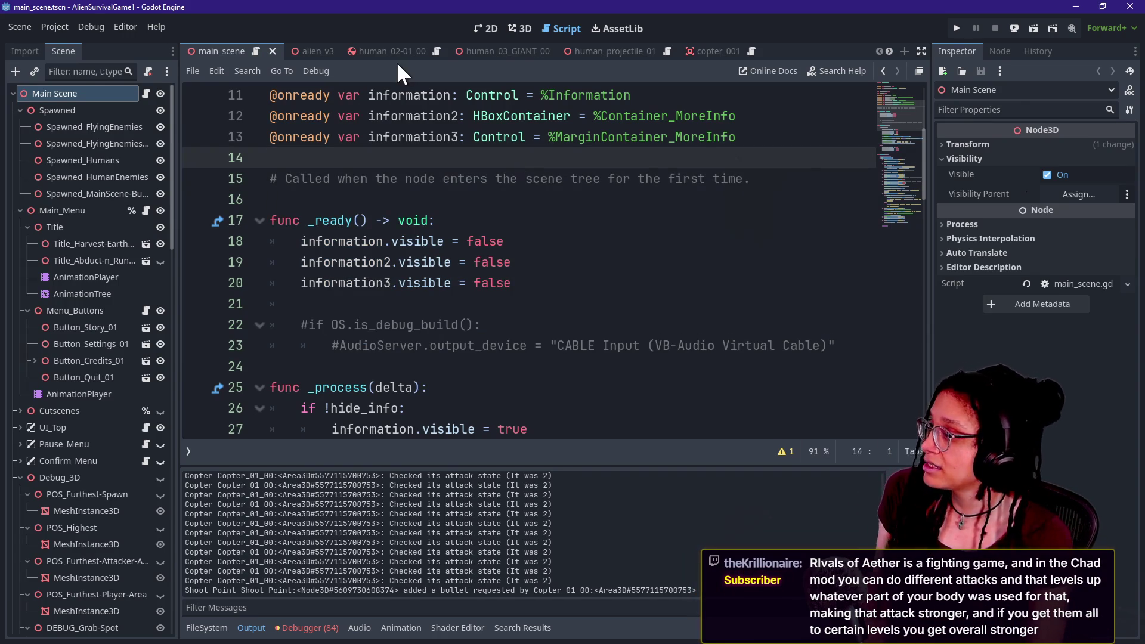
{"action": "left_click", "coordinate": [330, 51]}
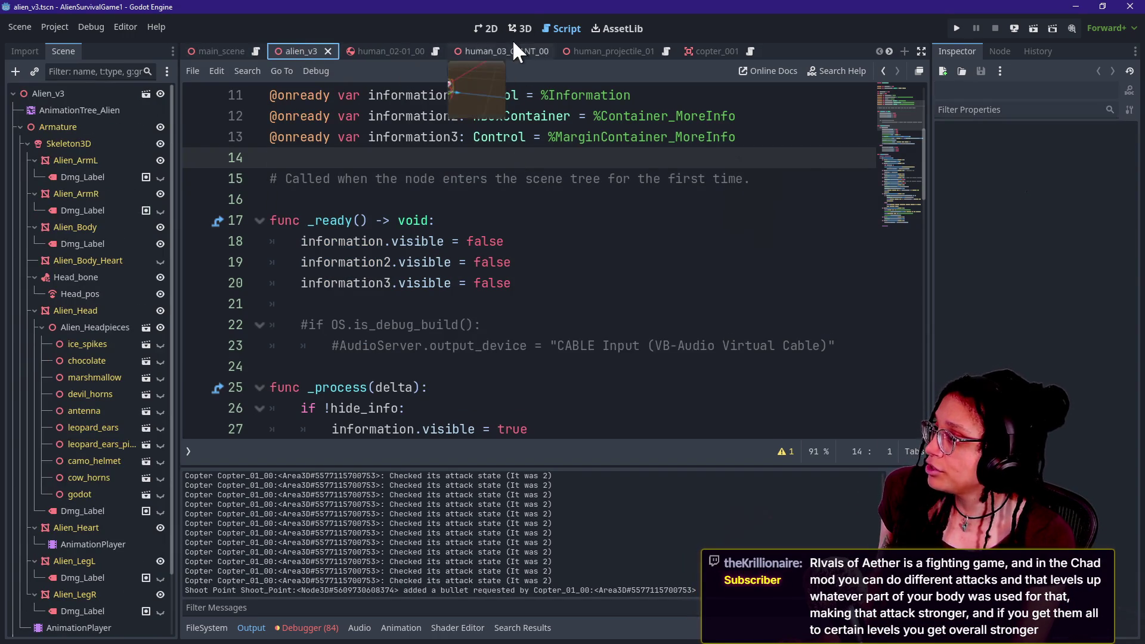
- View the alien_v3 model in 3D, orbiting and zooming around it, then relaunch the game
{"action": "left_click", "coordinate": [519, 30]}
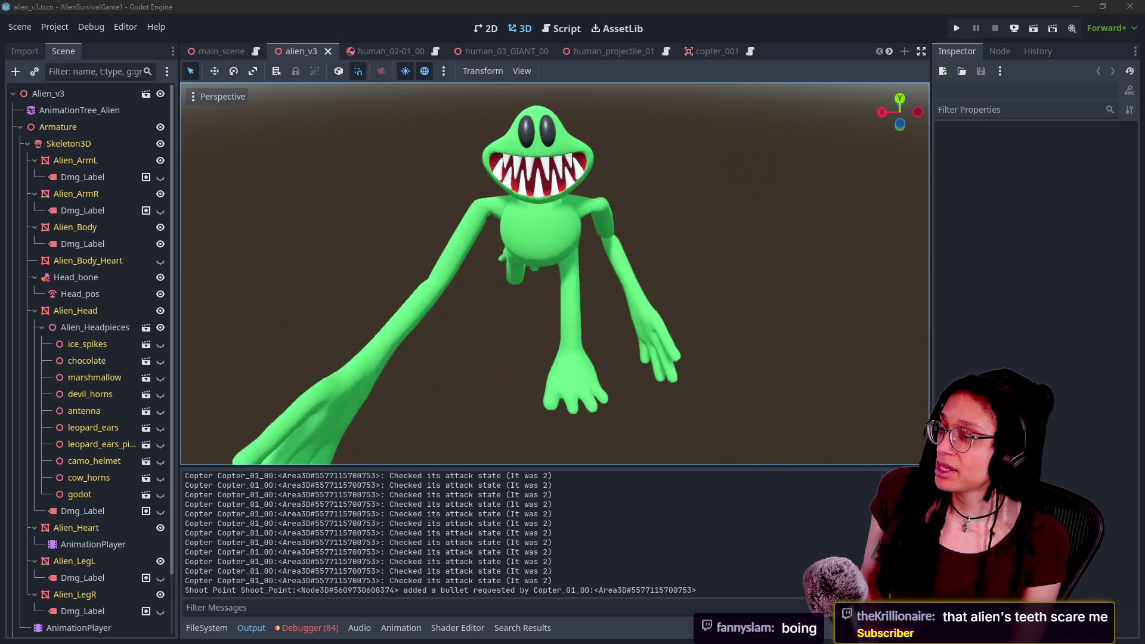
{"action": "scroll", "coordinate": [856, 367], "scroll_direction": "down", "scroll_amount": 3}
{"action": "left_click_drag", "start_coordinate": [856, 367], "coordinate": [686, 373]}
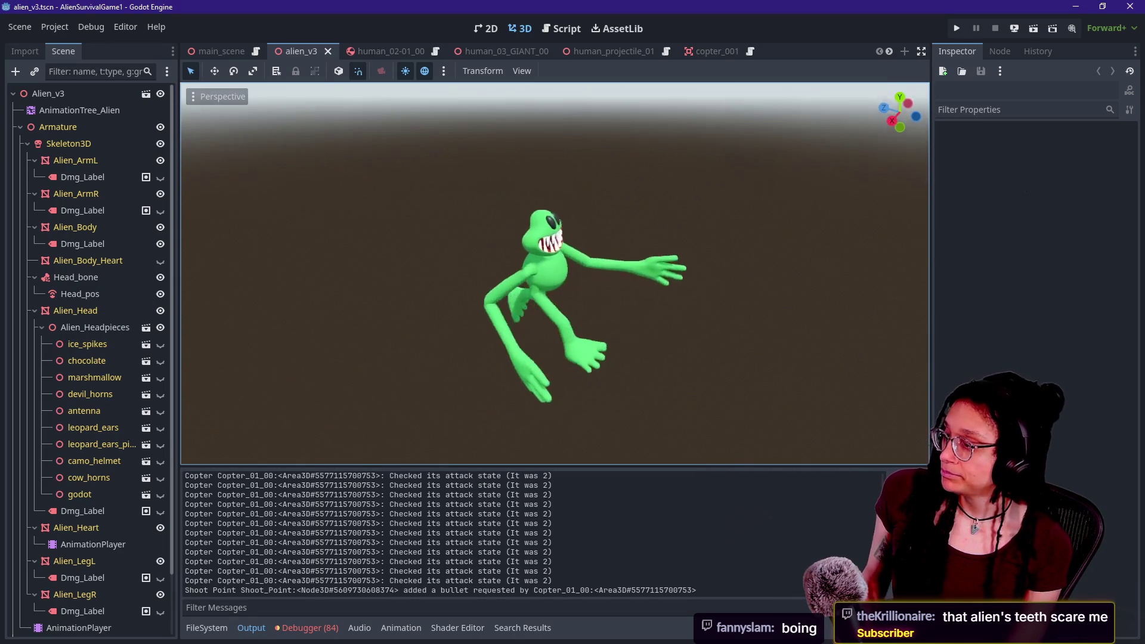
{"action": "scroll", "coordinate": [554, 273], "scroll_direction": "up", "scroll_amount": 3}
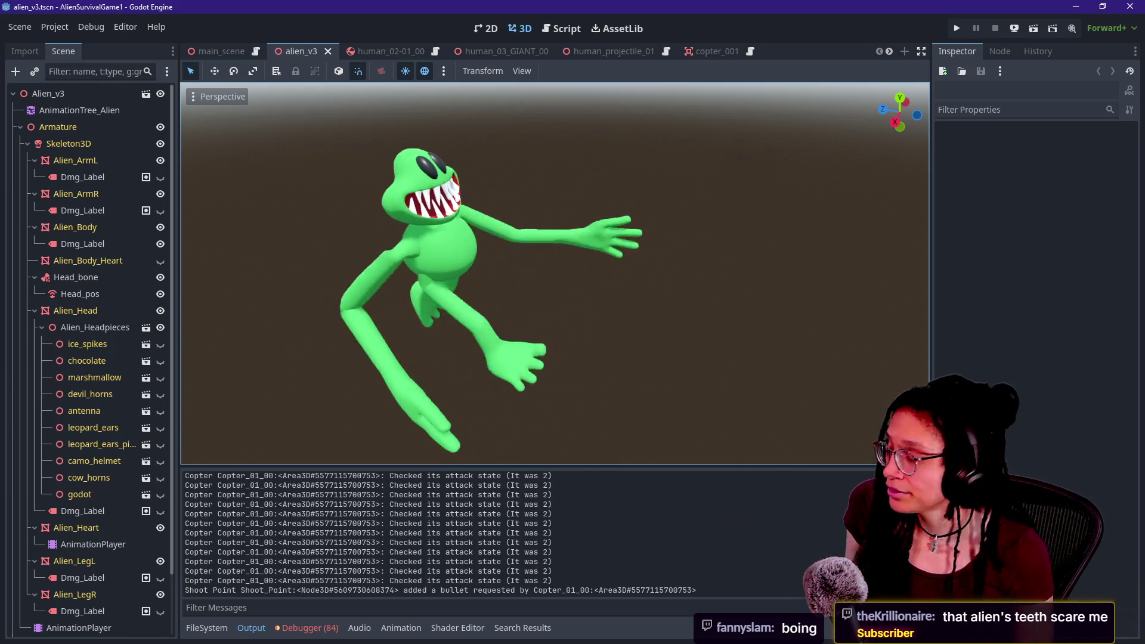
{"action": "left_click_drag", "start_coordinate": [555, 273], "coordinate": [483, 268]}
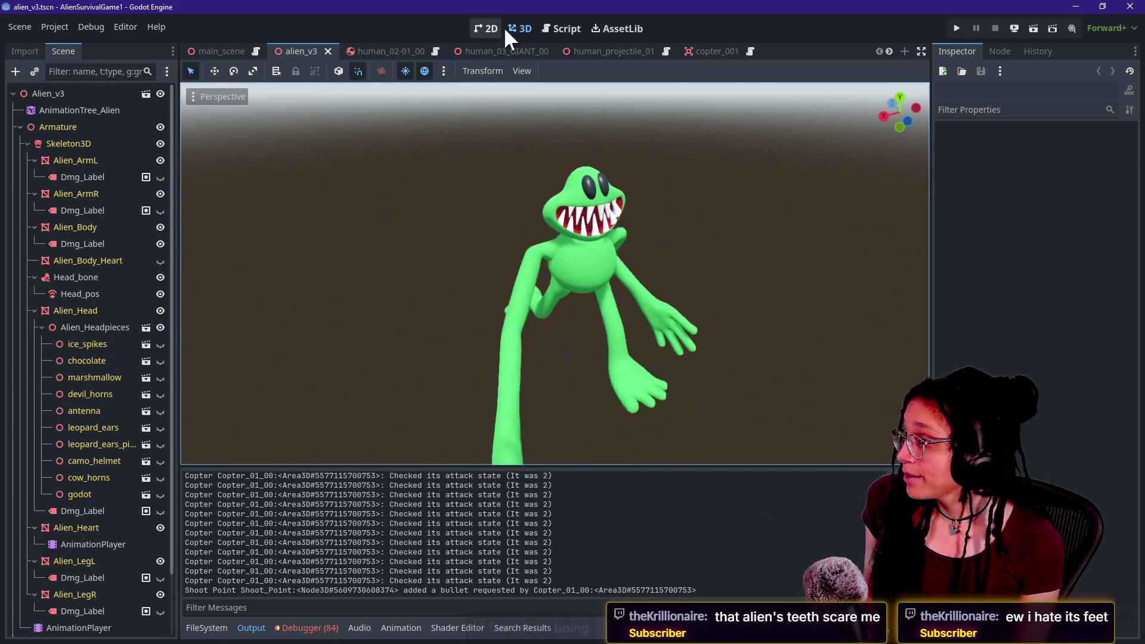
{"action": "left_click", "coordinate": [957, 24]}
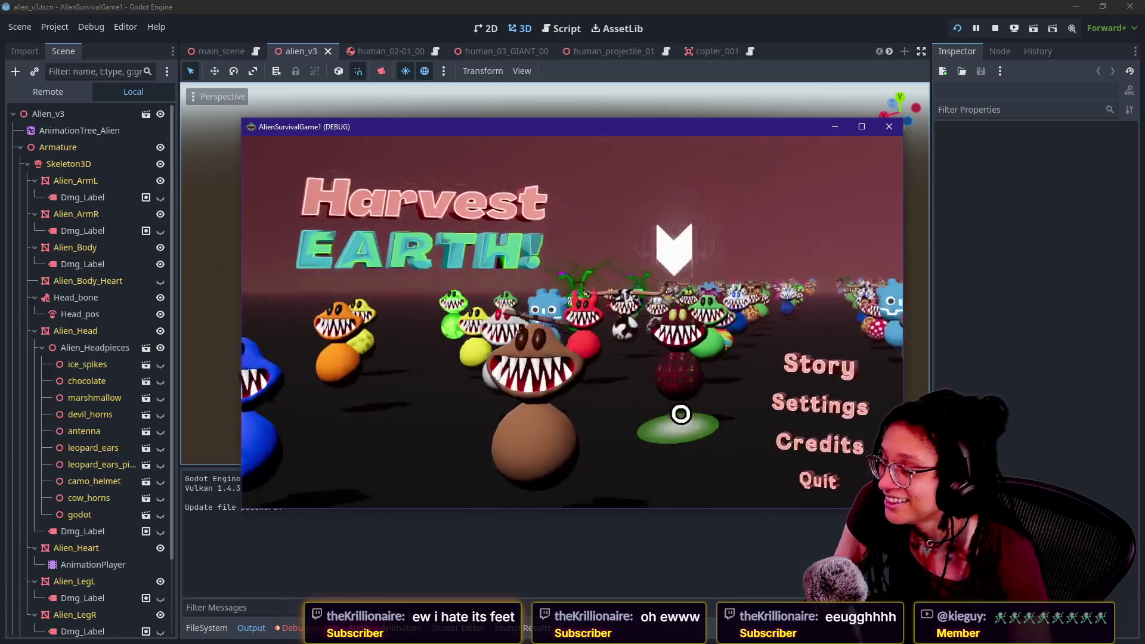
- Start a run with a chosen menu alien, walk it toward the barn, then stop the game
{"action": "left_click", "coordinate": [587, 440]}
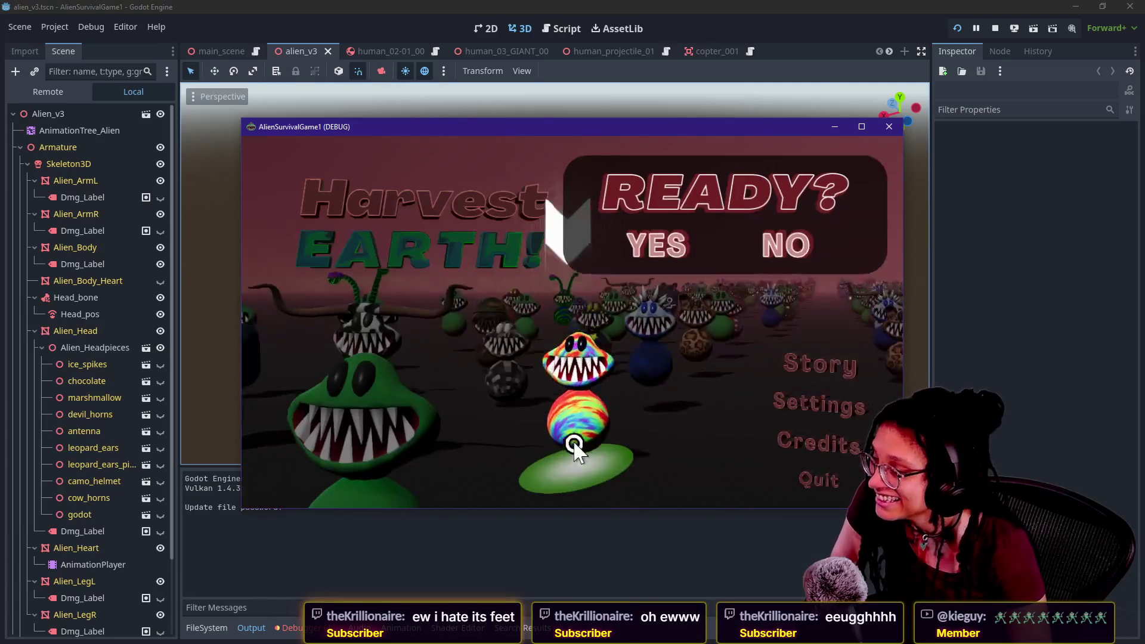
{"action": "left_click", "coordinate": [653, 246]}
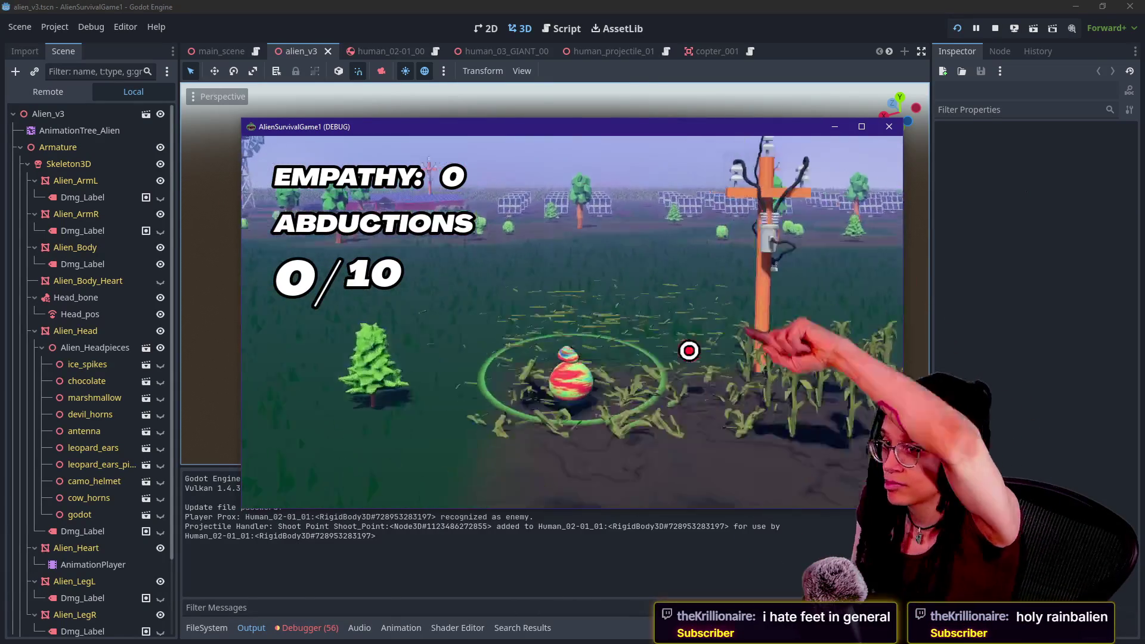
{"action": "key", "text": "d"}
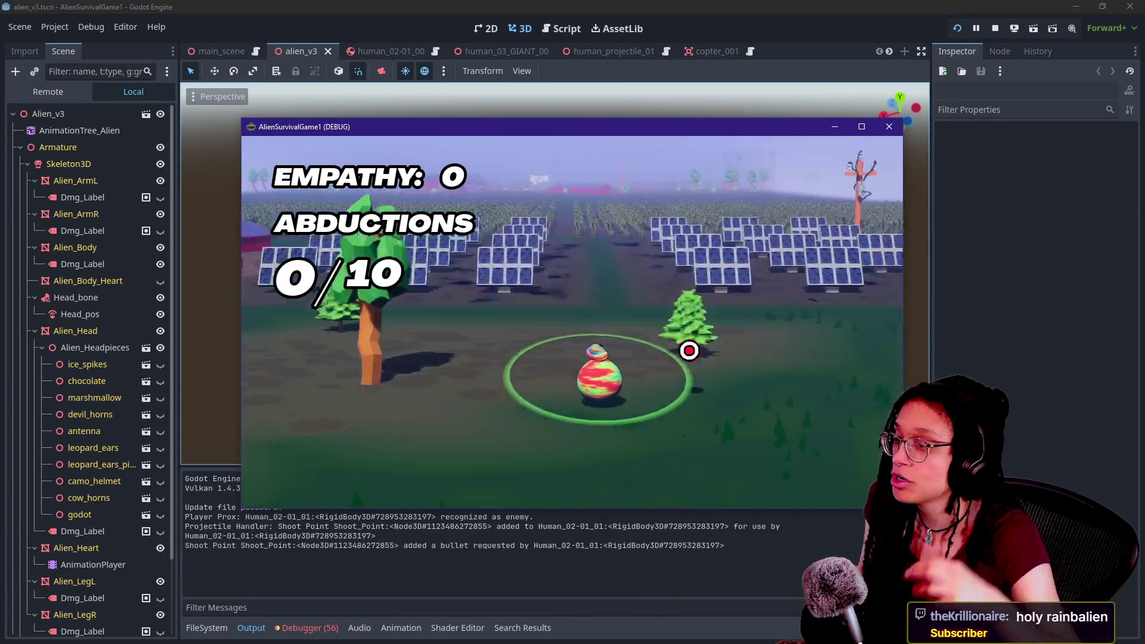
{"action": "key", "text": "w"}
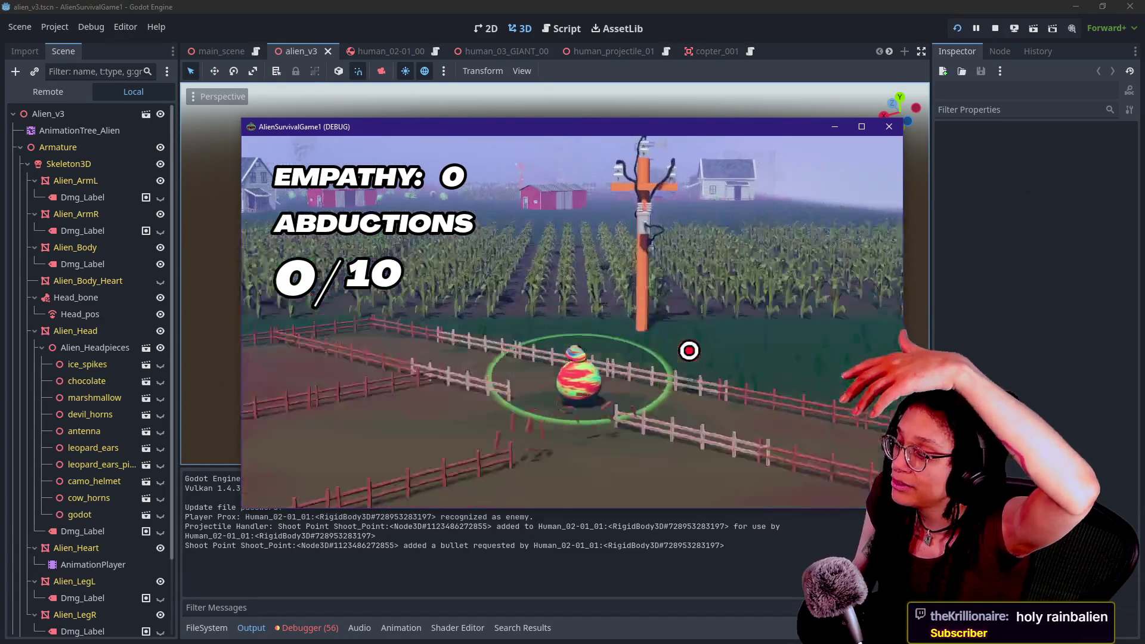
{"action": "key", "text": "a"}
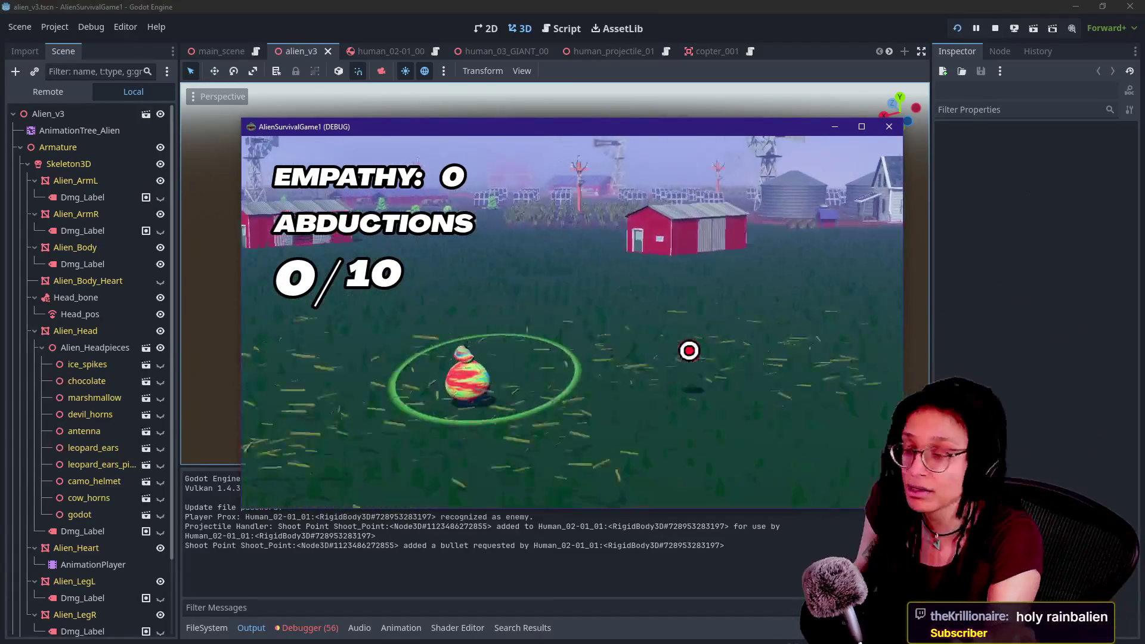
{"action": "key", "text": "a"}
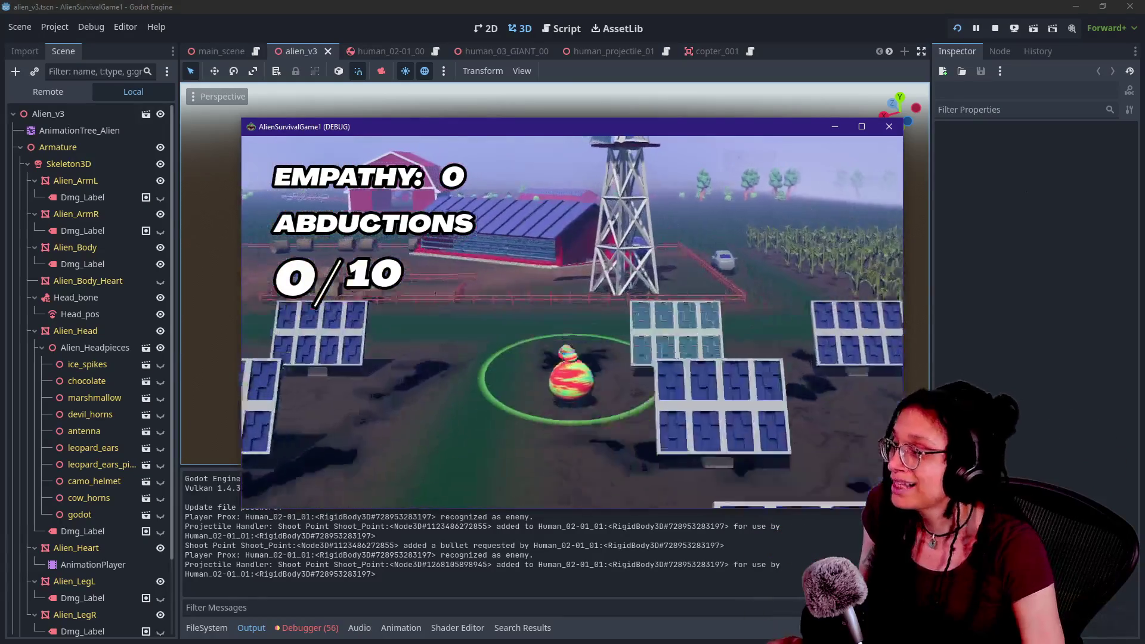
{"action": "left_click", "coordinate": [994, 28]}
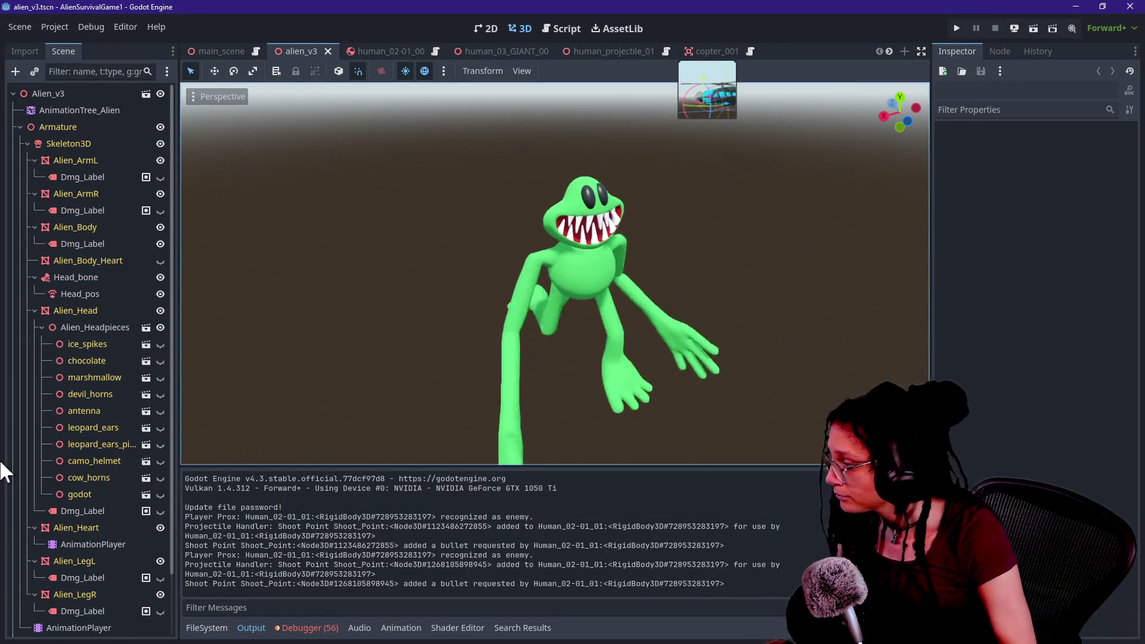
- Quick-open terrain_controller_inScene.gd by searching 'terrain_control' from the Script editor
{"action": "left_click", "coordinate": [564, 29]}
{"action": "left_click", "coordinate": [627, 137]}
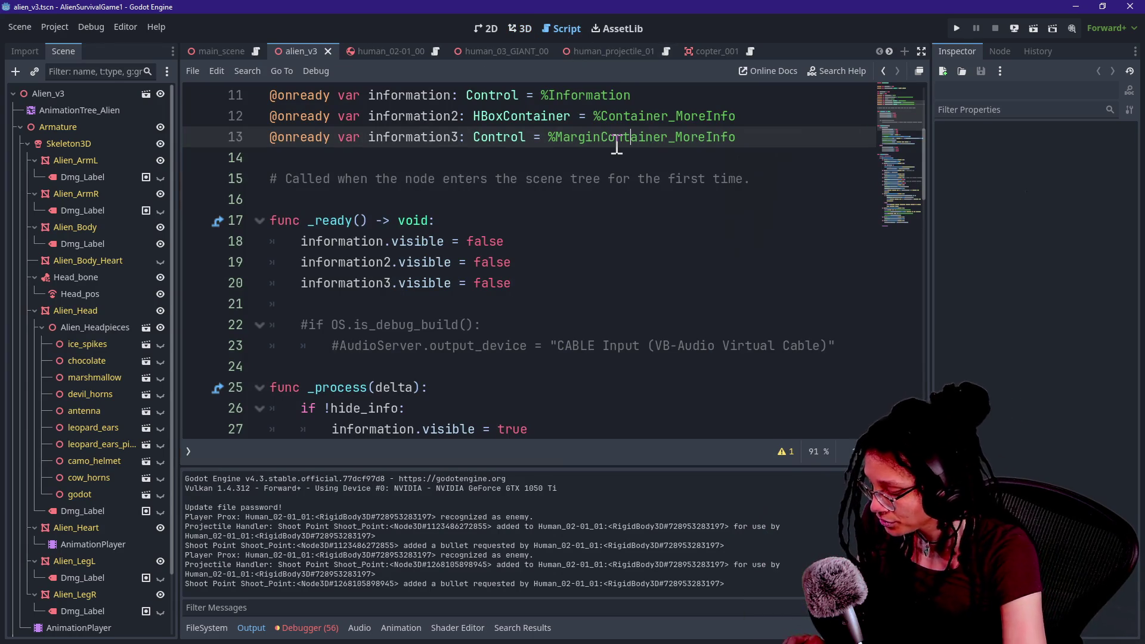
{"action": "key", "text": "alt+shift+o"}
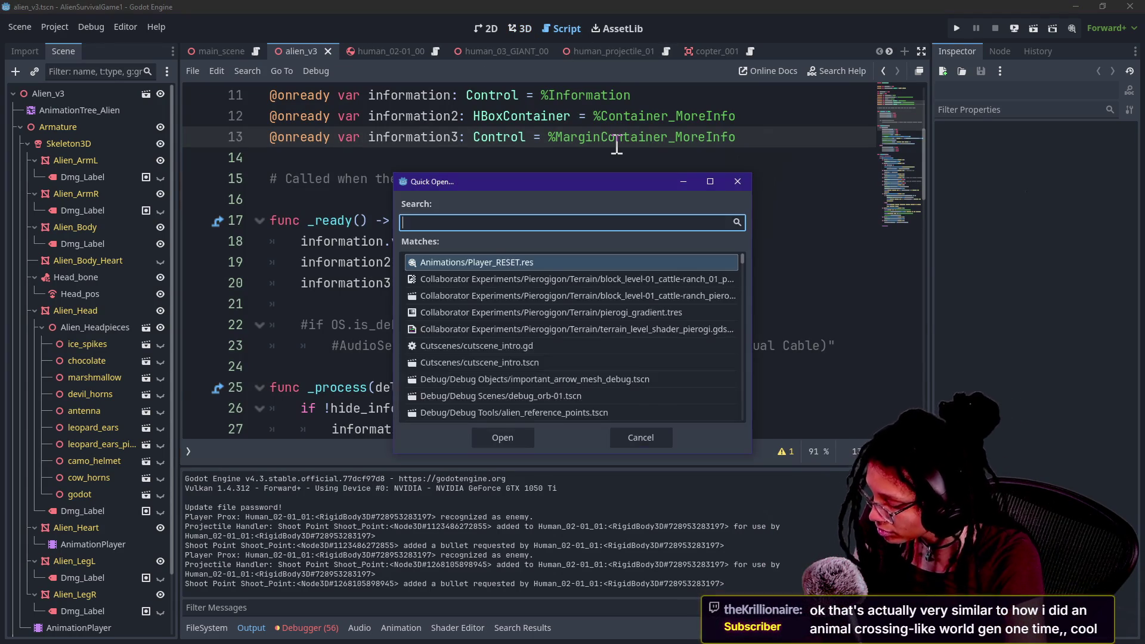
{"action": "type", "text": "terrain"}
{"action": "key", "text": "Down"}
{"action": "key", "text": "Down"}
{"action": "key", "text": "Down"}
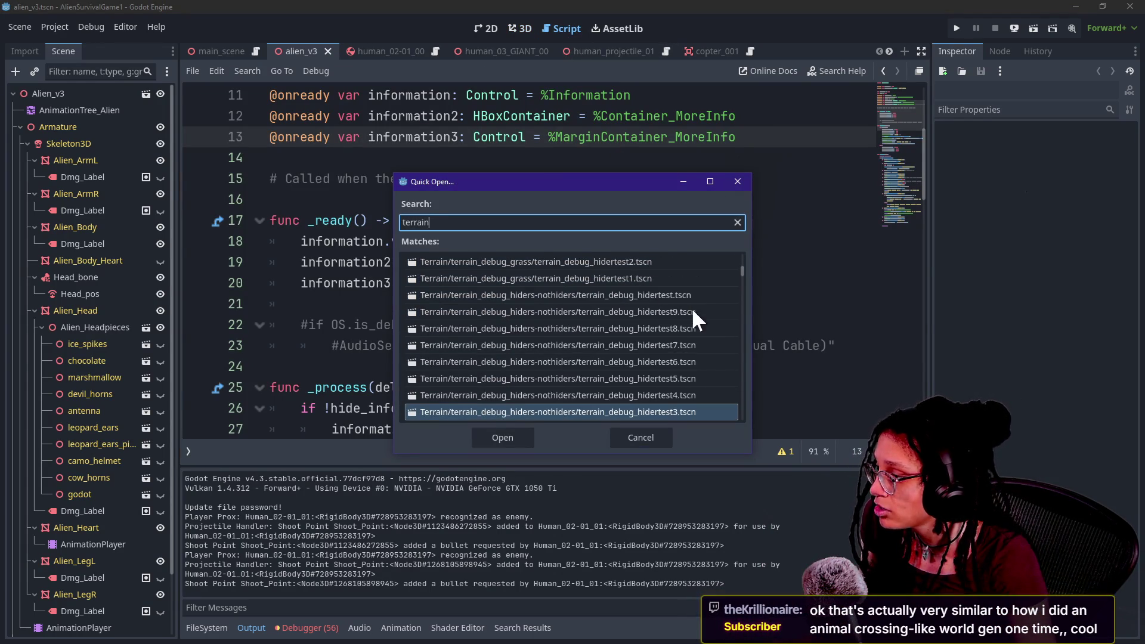
{"action": "type", "text": "_control"}
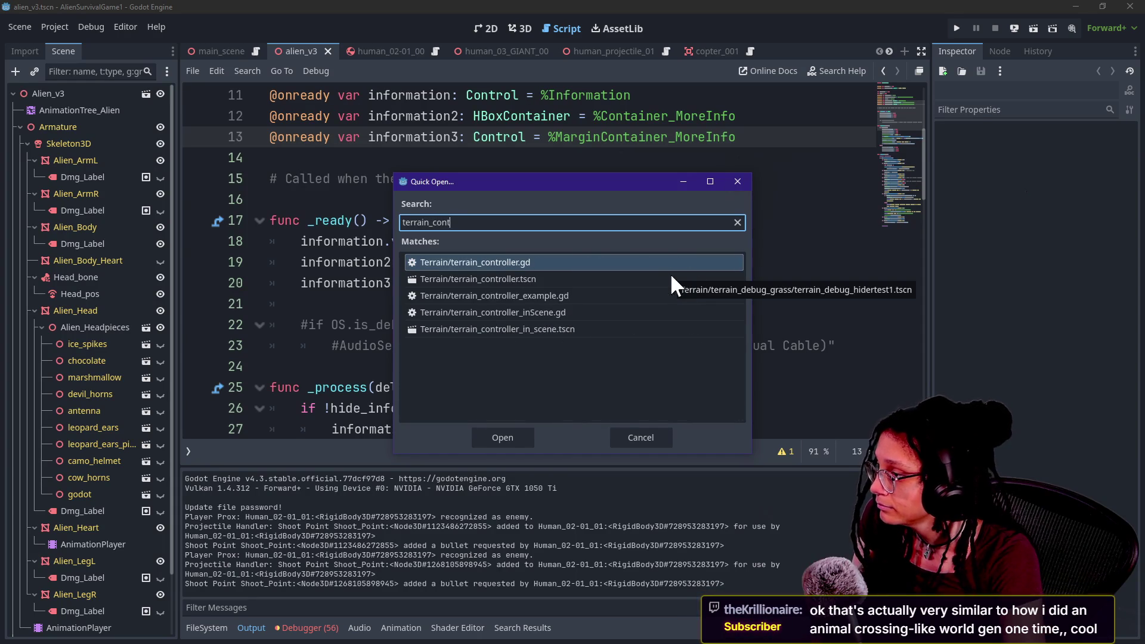
{"action": "key", "text": "Down"}
{"action": "key", "text": "Down"}
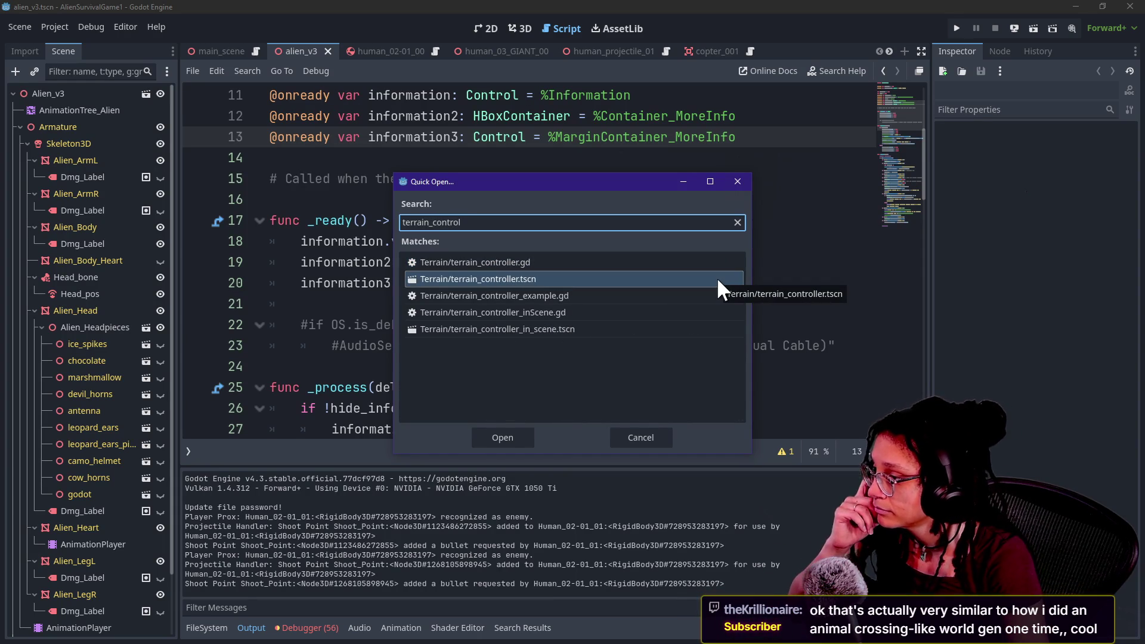
{"action": "key", "text": "Down"}
{"action": "key", "text": "Return"}
{"action": "left_click", "coordinate": [716, 281]}
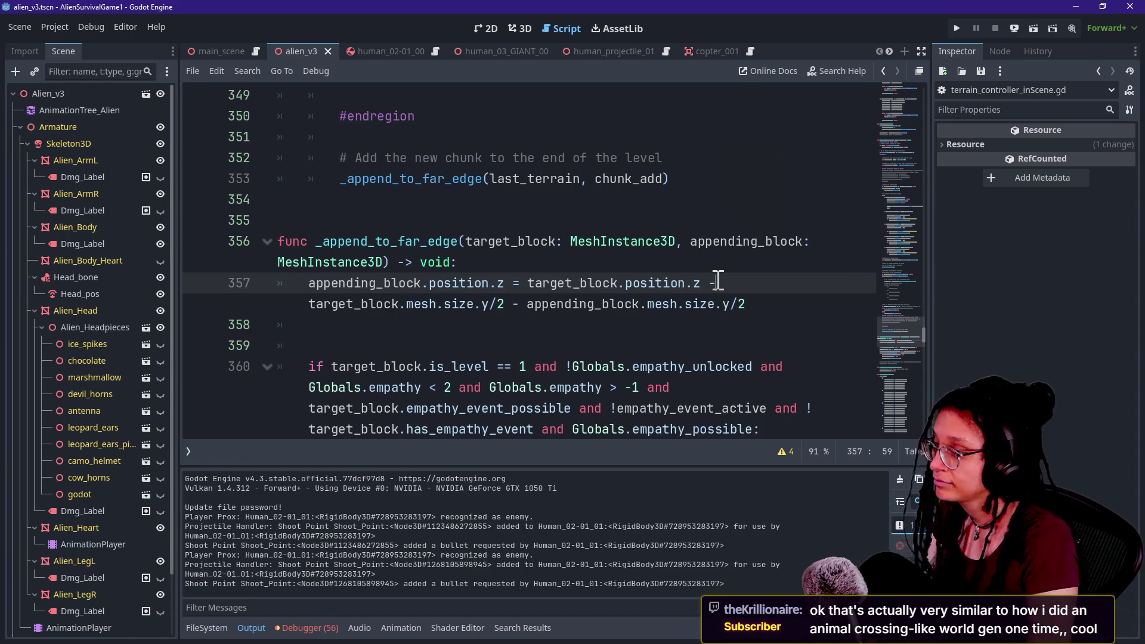
{"action": "key", "text": "ctrl+shift+F11"}
{"action": "left_click", "coordinate": [720, 284]}
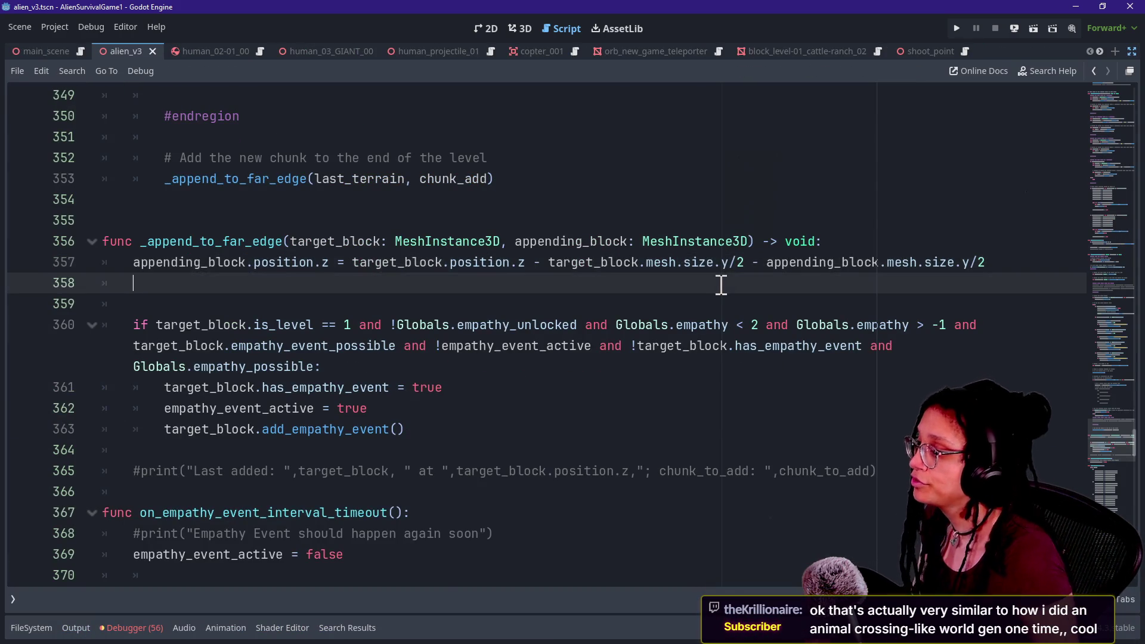
{"action": "scroll", "coordinate": [720, 284], "scroll_direction": "down", "scroll_amount": 20}
{"action": "scroll", "coordinate": [721, 285], "scroll_direction": "down", "scroll_amount": 20}
{"action": "left_click", "coordinate": [623, 345]}
{"action": "scroll", "coordinate": [622, 341], "scroll_direction": "up", "scroll_amount": 1, "text": "ctrl"}
{"action": "scroll", "coordinate": [623, 341], "scroll_direction": "down", "scroll_amount": 1}
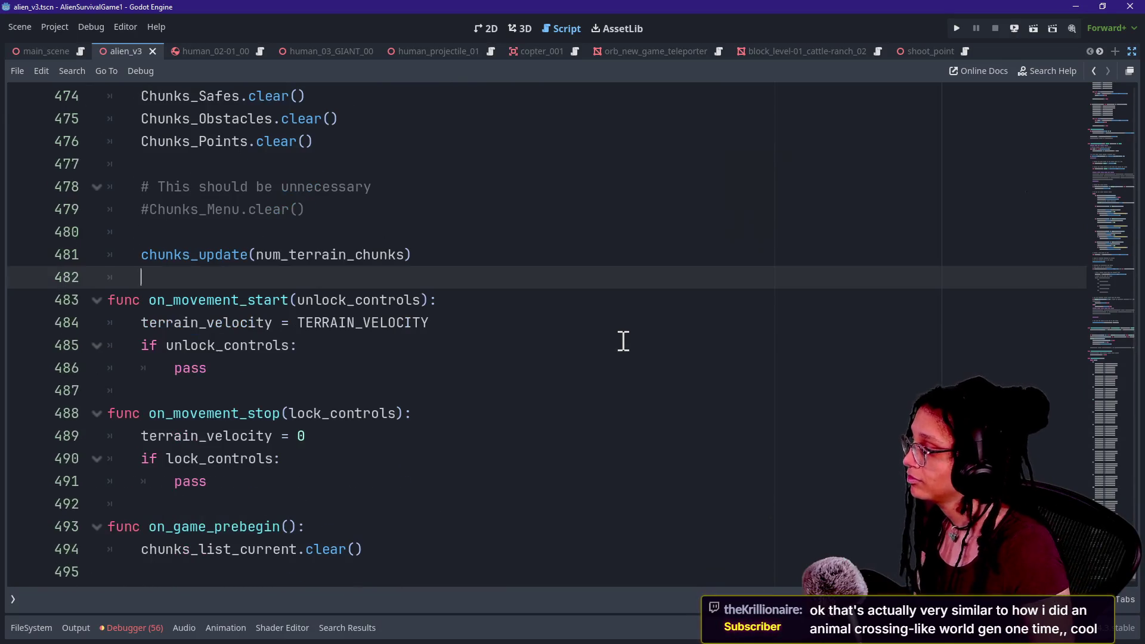
{"action": "left_click", "coordinate": [442, 525]}
{"action": "scroll", "coordinate": [443, 519], "scroll_direction": "up", "scroll_amount": 11}
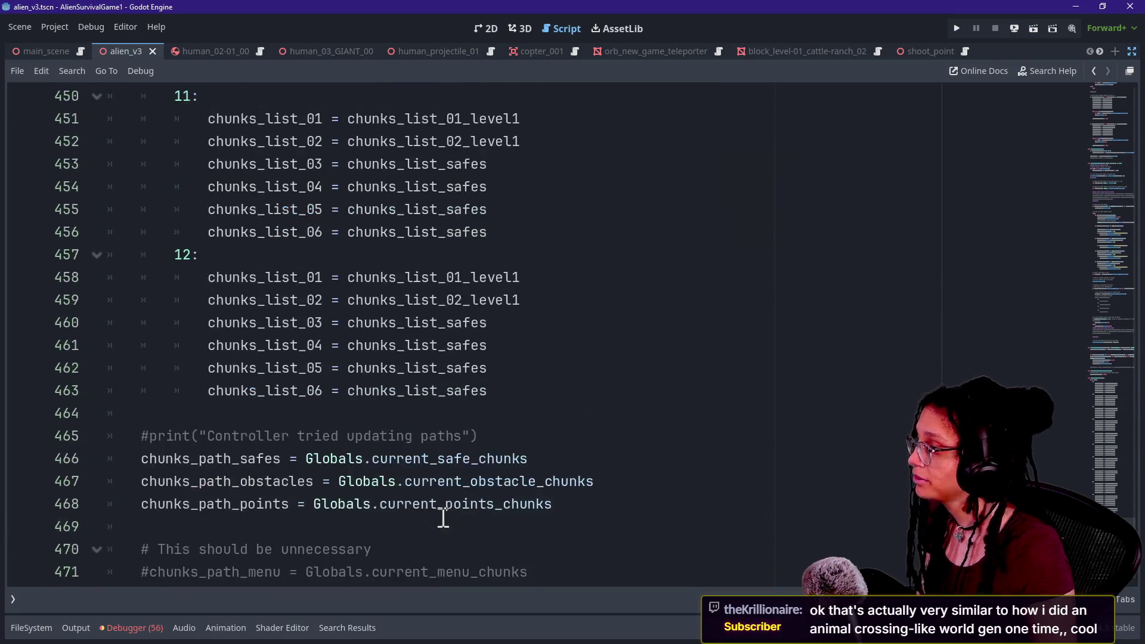
{"action": "scroll", "coordinate": [443, 518], "scroll_direction": "up", "scroll_amount": 20}
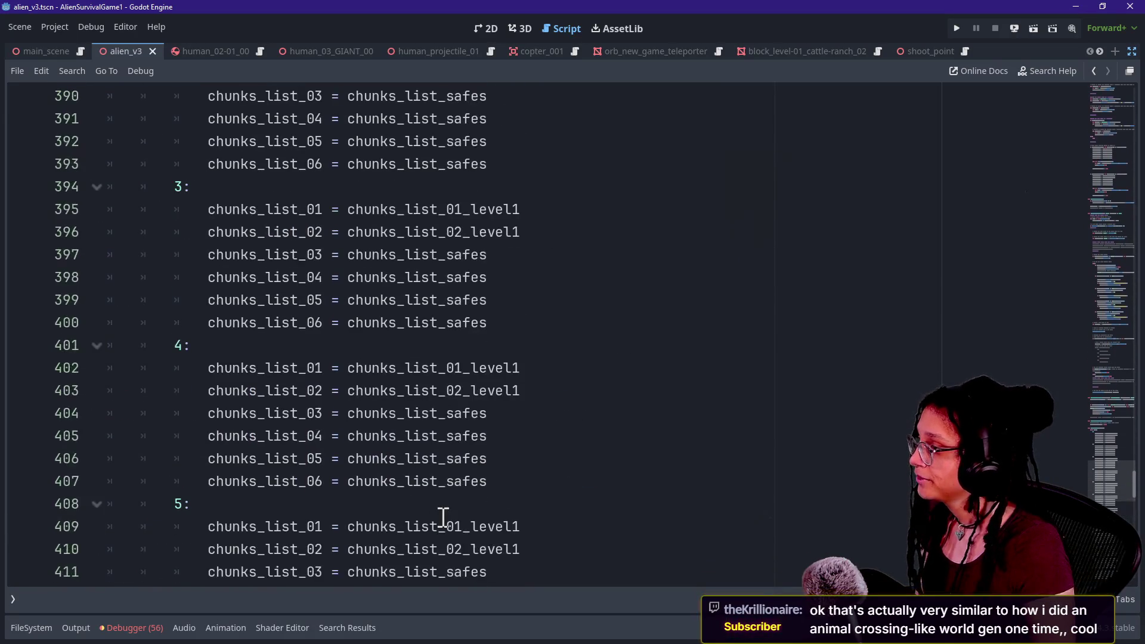
{"action": "scroll", "coordinate": [443, 517], "scroll_direction": "up", "scroll_amount": 9}
{"action": "left_click_drag", "start_coordinate": [160, 268], "coordinate": [374, 434]}
{"action": "left_click", "coordinate": [374, 434]}
{"action": "scroll", "coordinate": [374, 435], "scroll_direction": "down", "scroll_amount": 17}
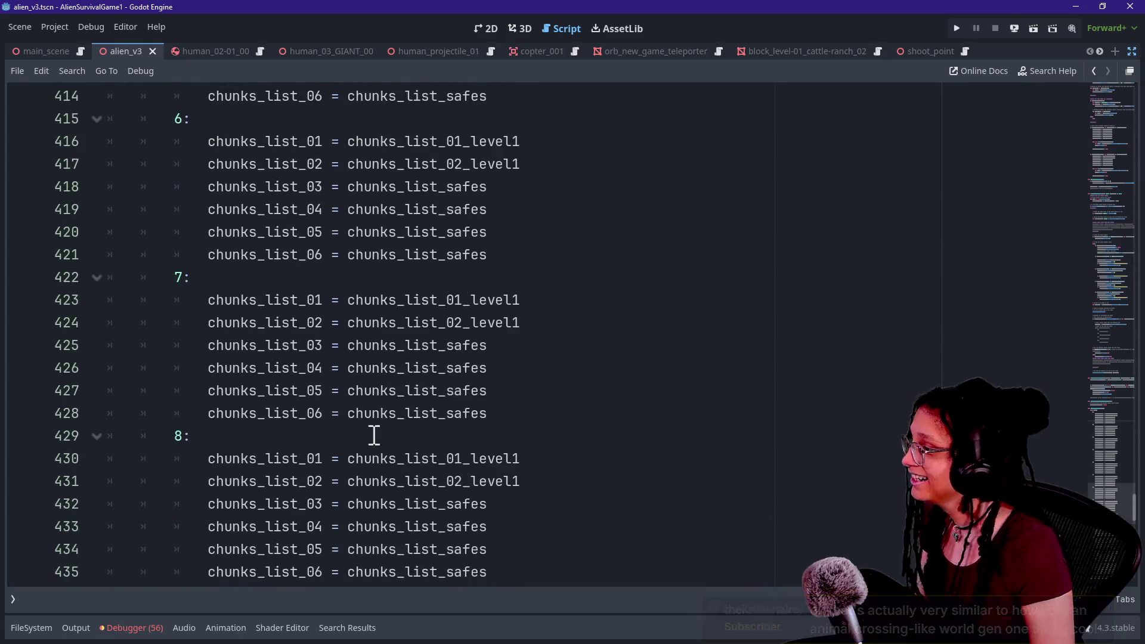
{"action": "scroll", "coordinate": [374, 435], "scroll_direction": "down", "scroll_amount": 9}
{"action": "scroll", "coordinate": [373, 435], "scroll_direction": "up", "scroll_amount": 5}
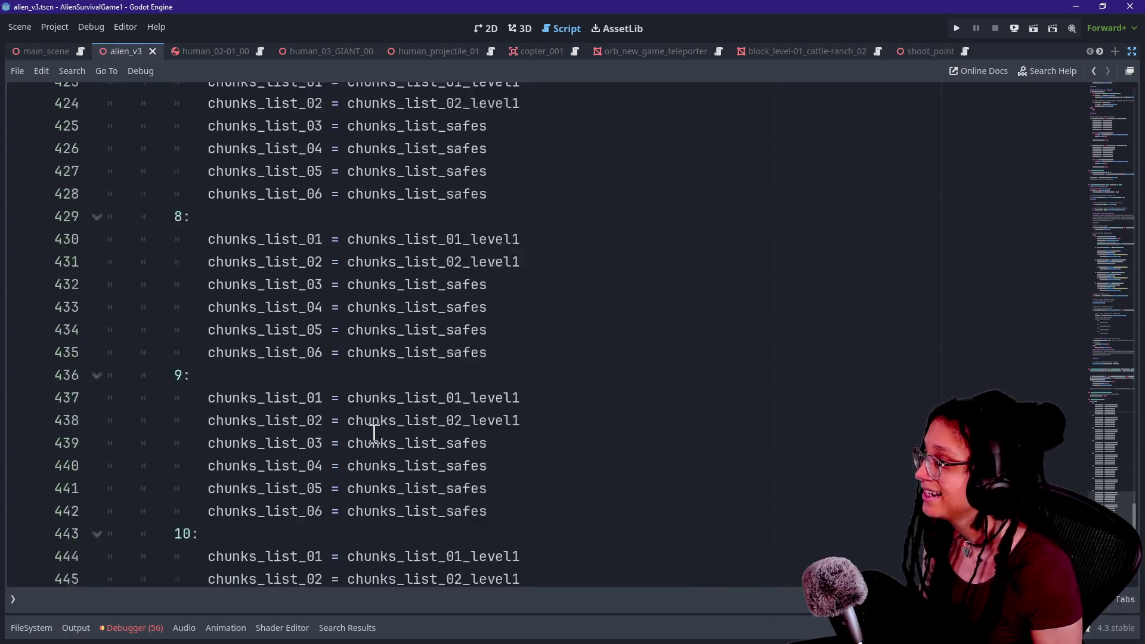
{"action": "scroll", "coordinate": [373, 435], "scroll_direction": "up", "scroll_amount": 19}
{"action": "scroll", "coordinate": [256, 273], "scroll_direction": "up", "scroll_amount": 2}
{"action": "left_click_drag", "start_coordinate": [258, 230], "coordinate": [462, 411]}
{"action": "left_click", "coordinate": [462, 411]}
{"action": "scroll", "coordinate": [460, 411], "scroll_direction": "up", "scroll_amount": 6}
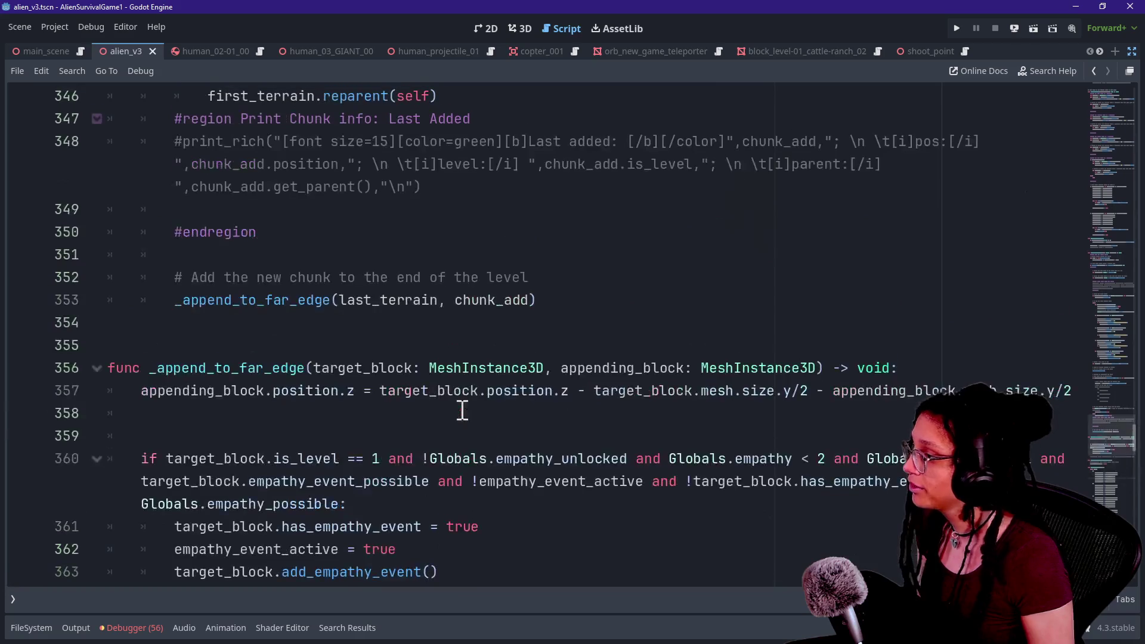
{"action": "scroll", "coordinate": [462, 412], "scroll_direction": "up", "scroll_amount": 1}
{"action": "key", "text": "ctrl+f"}
- Change the search term to 'access' to jump to the chunks_update DirAccess code near line 170
{"action": "type", "text": "di"}
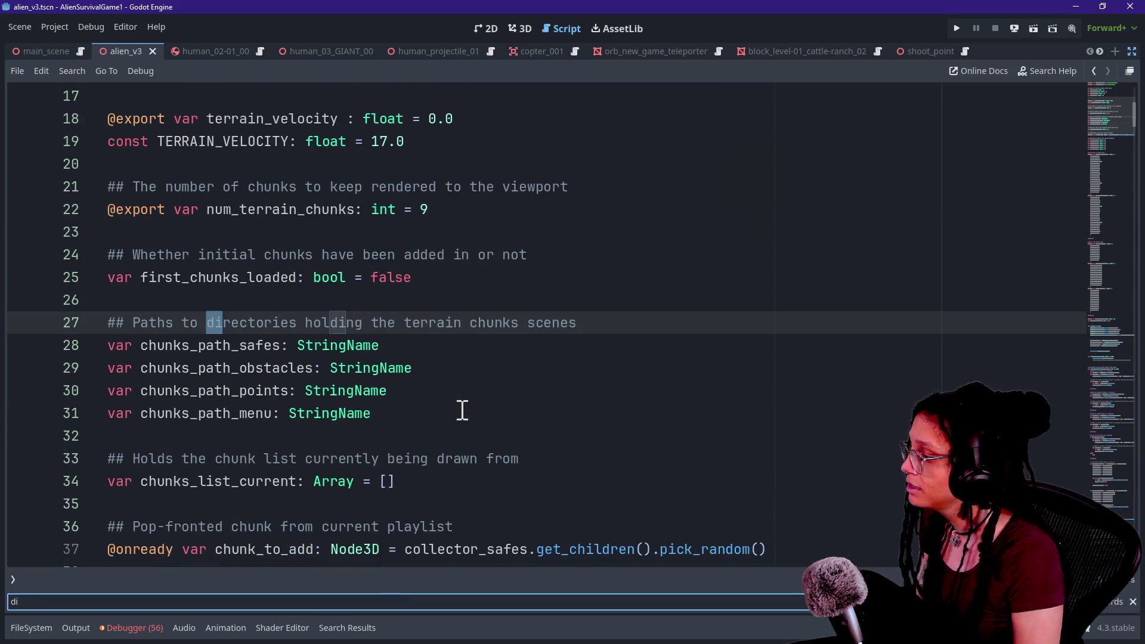
{"action": "key", "text": "BackSpace"}
{"action": "key", "text": "BackSpace"}
{"action": "key", "text": "BackSpace"}
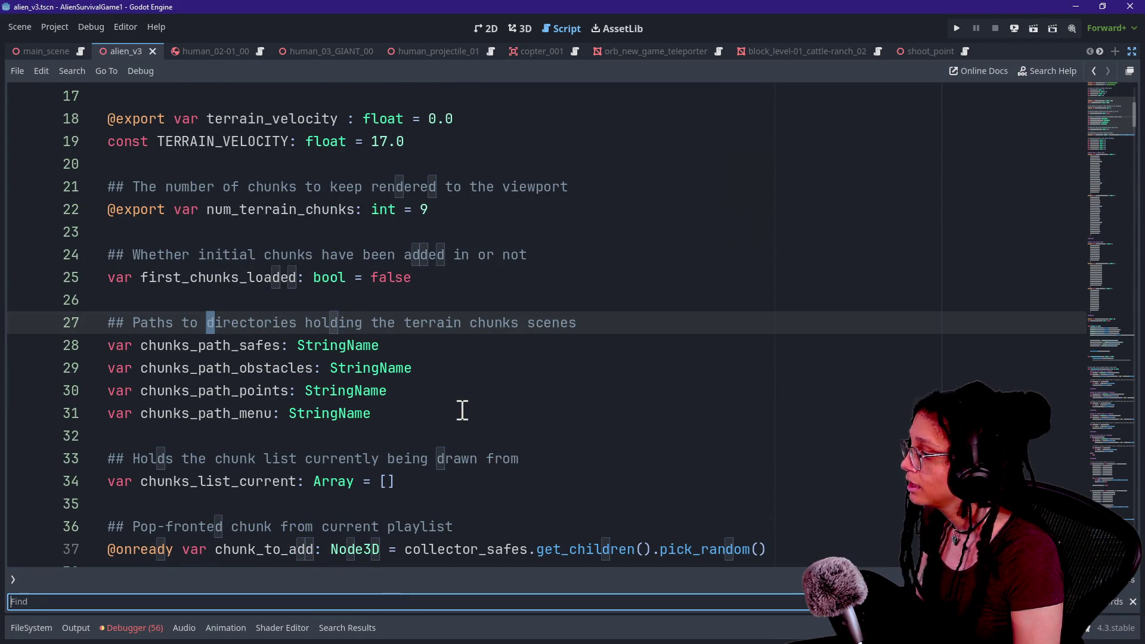
{"action": "type", "text": "access"}
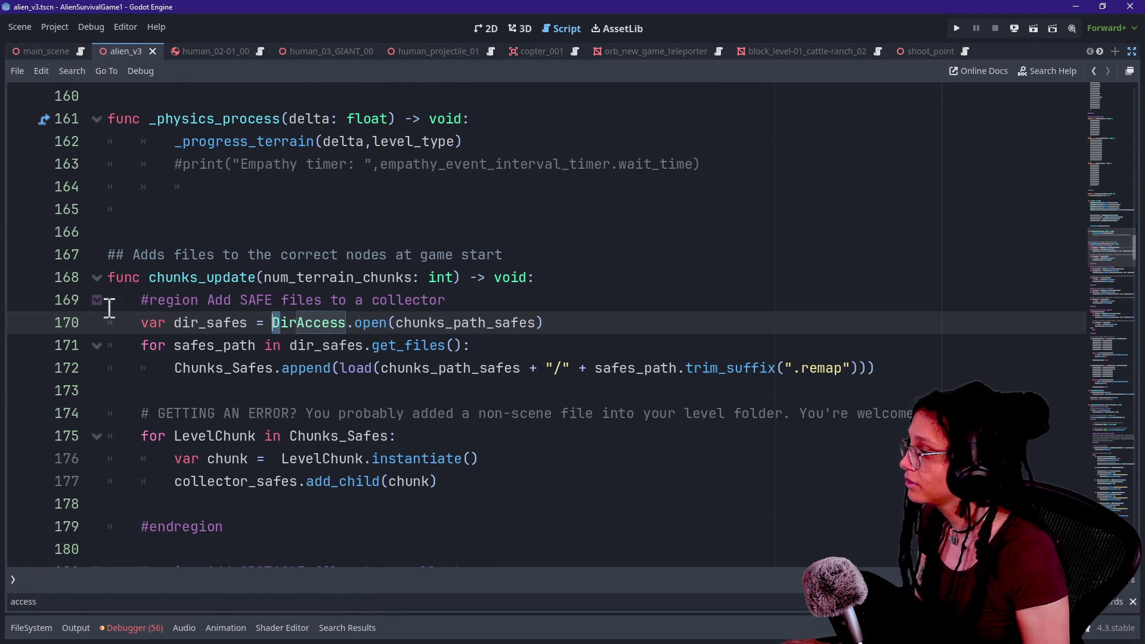
{"action": "left_click_drag", "start_coordinate": [110, 304], "coordinate": [453, 346]}
{"action": "left_click", "coordinate": [339, 336]}
{"action": "scroll", "coordinate": [338, 335], "scroll_direction": "up", "scroll_amount": 3, "text": "ctrl"}
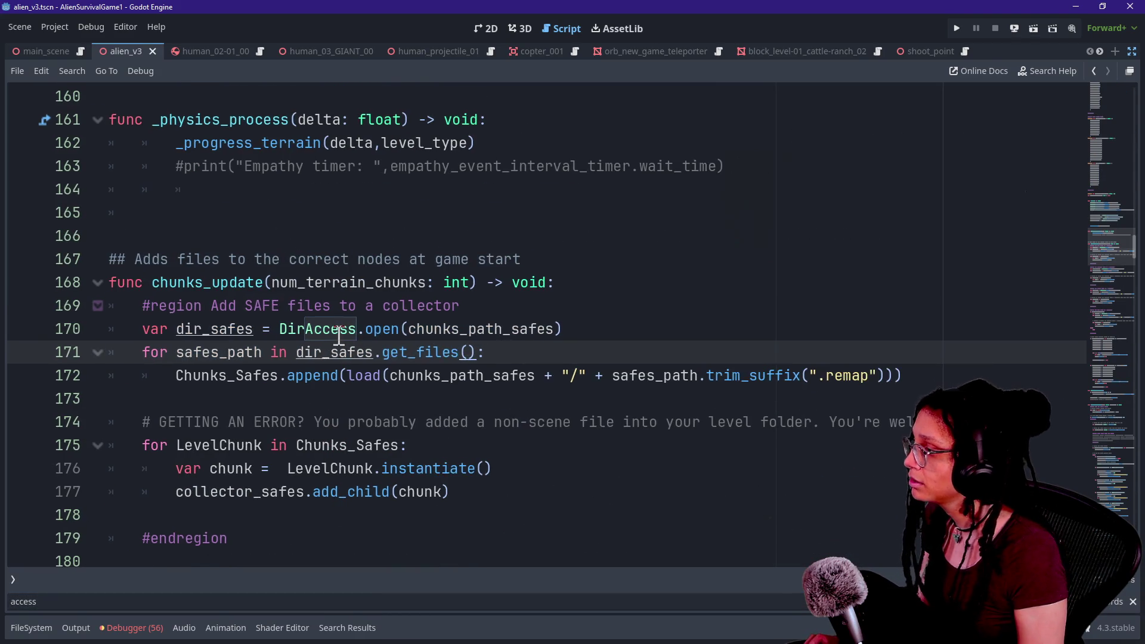
{"action": "scroll", "coordinate": [338, 336], "scroll_direction": "up", "scroll_amount": 1, "text": "ctrl"}
{"action": "left_click", "coordinate": [217, 365]}
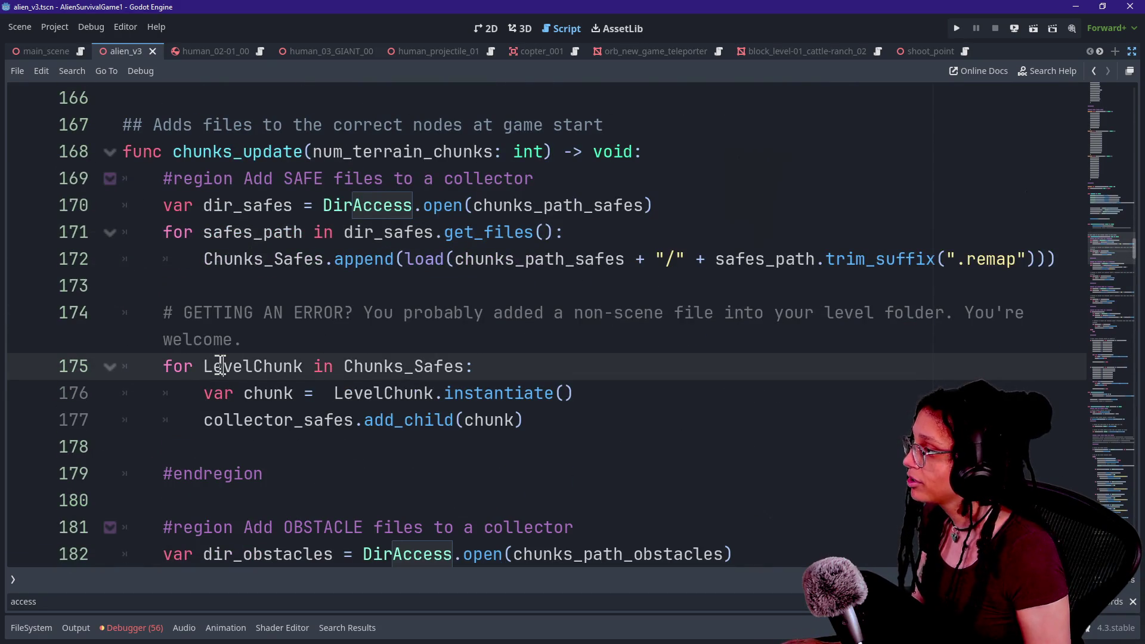
{"action": "left_click", "coordinate": [199, 170]}
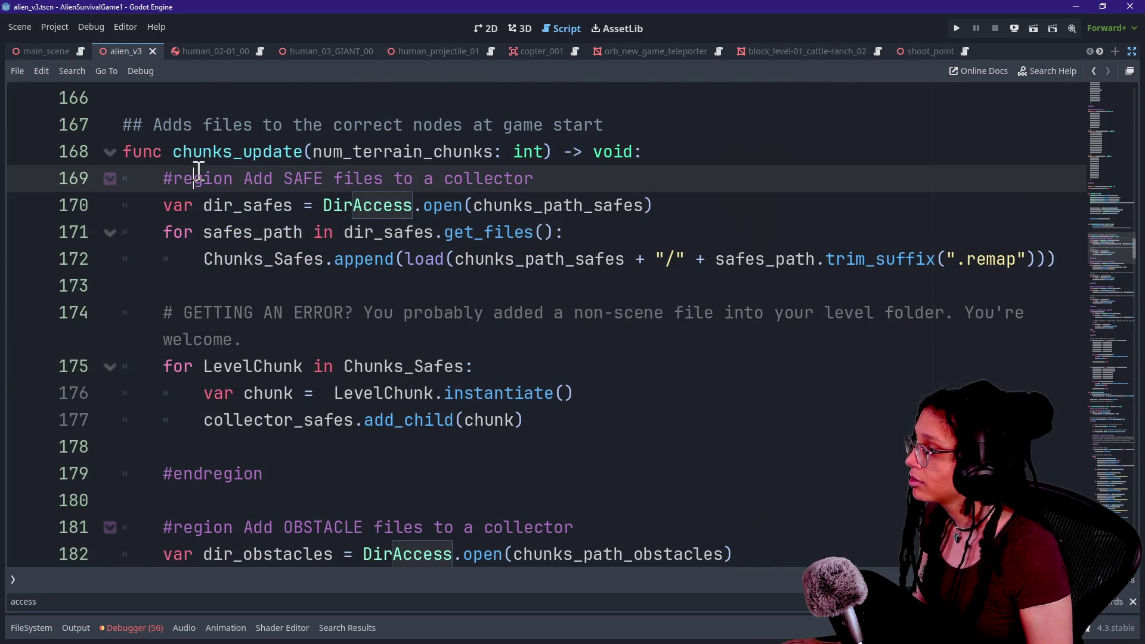
{"action": "left_click", "coordinate": [143, 208]}
- Highlight the dir_safes DirAccess.open assignment, get_files loop and chunk load call on lines 170–172
{"action": "left_click_drag", "start_coordinate": [473, 205], "coordinate": [632, 209]}
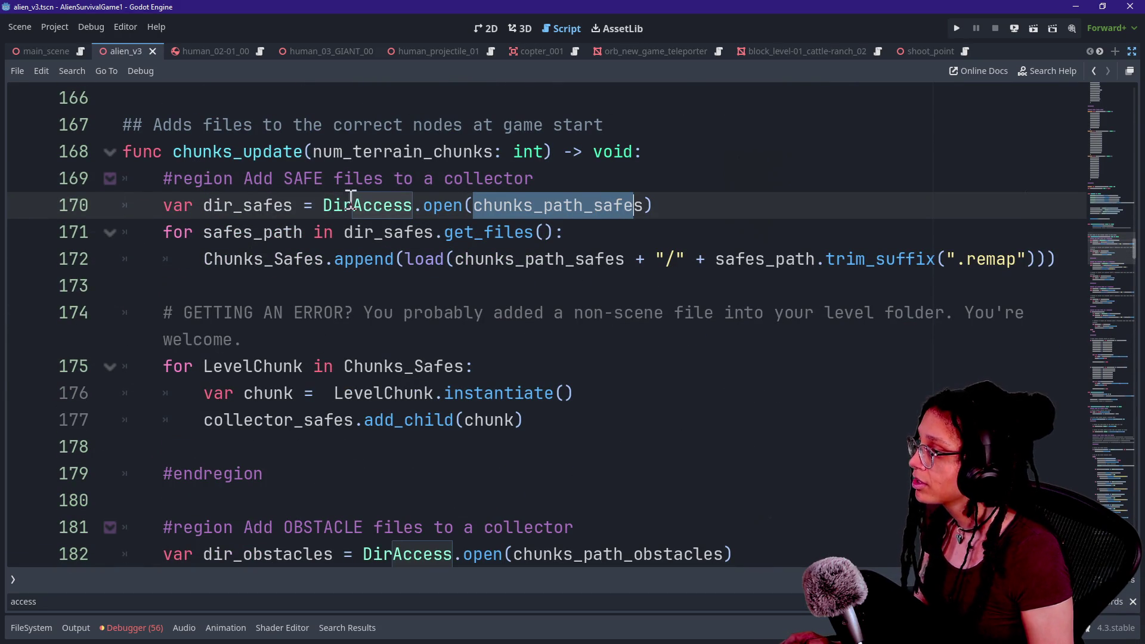
{"action": "left_click", "coordinate": [328, 204]}
{"action": "key", "text": "ctrl+shift+Right"}
{"action": "key", "text": "ctrl+shift+Right"}
{"action": "key", "text": "ctrl+shift+Right"}
{"action": "key", "text": "Right"}
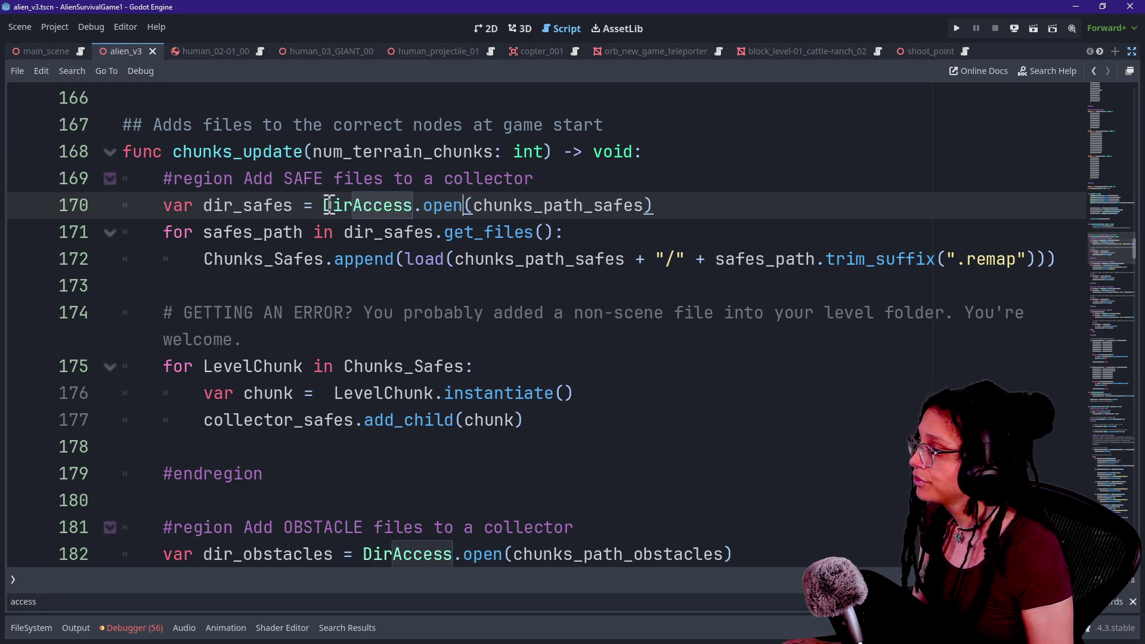
{"action": "left_click_drag", "start_coordinate": [263, 204], "coordinate": [433, 205]}
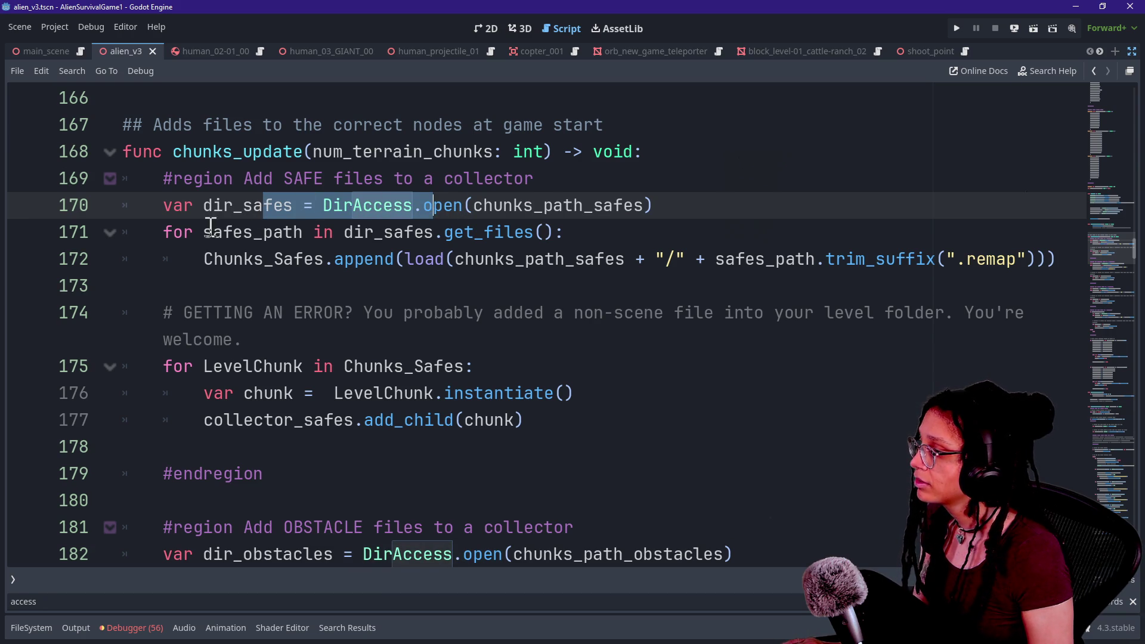
{"action": "left_click", "coordinate": [454, 231]}
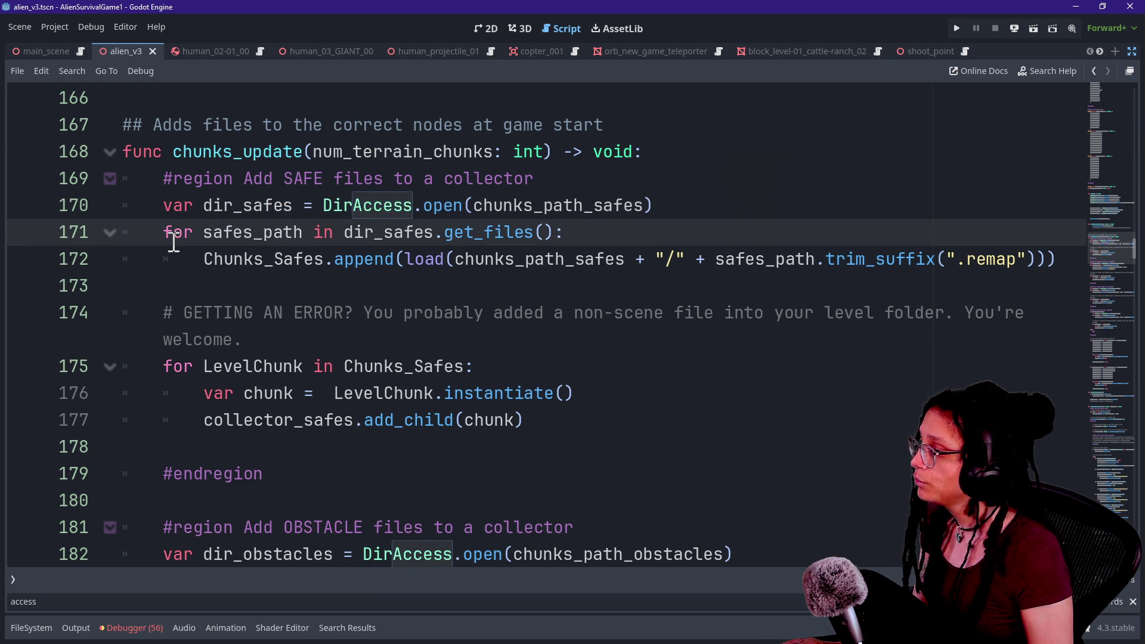
{"action": "left_click_drag", "start_coordinate": [314, 232], "coordinate": [628, 238]}
{"action": "left_click", "coordinate": [629, 237]}
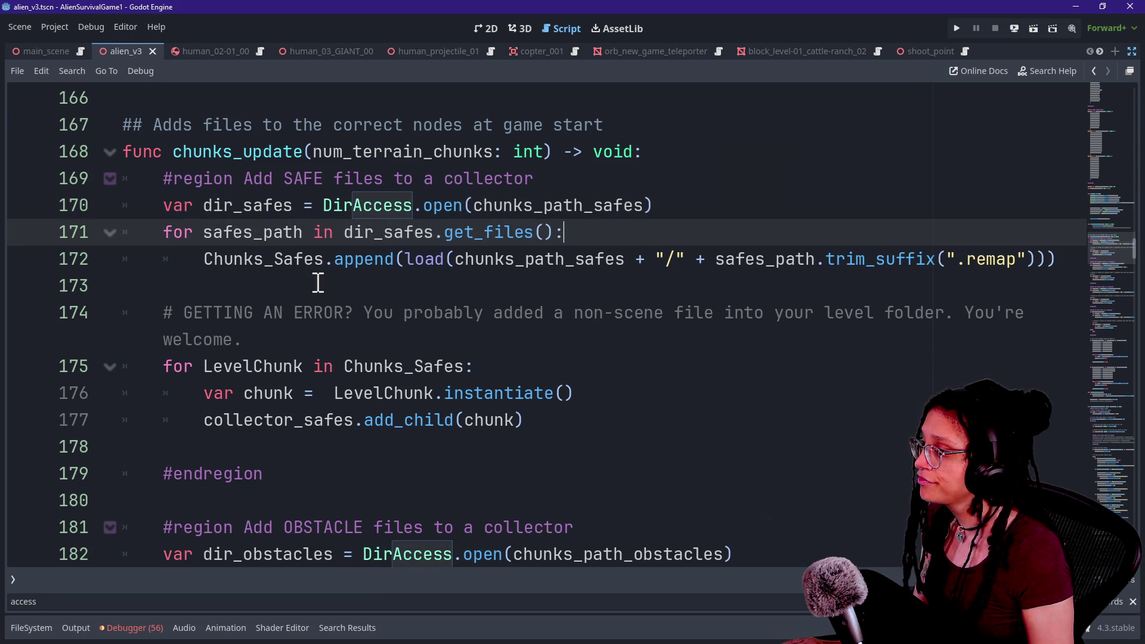
{"action": "left_click_drag", "start_coordinate": [337, 261], "coordinate": [703, 251]}
{"action": "left_click", "coordinate": [702, 252]}
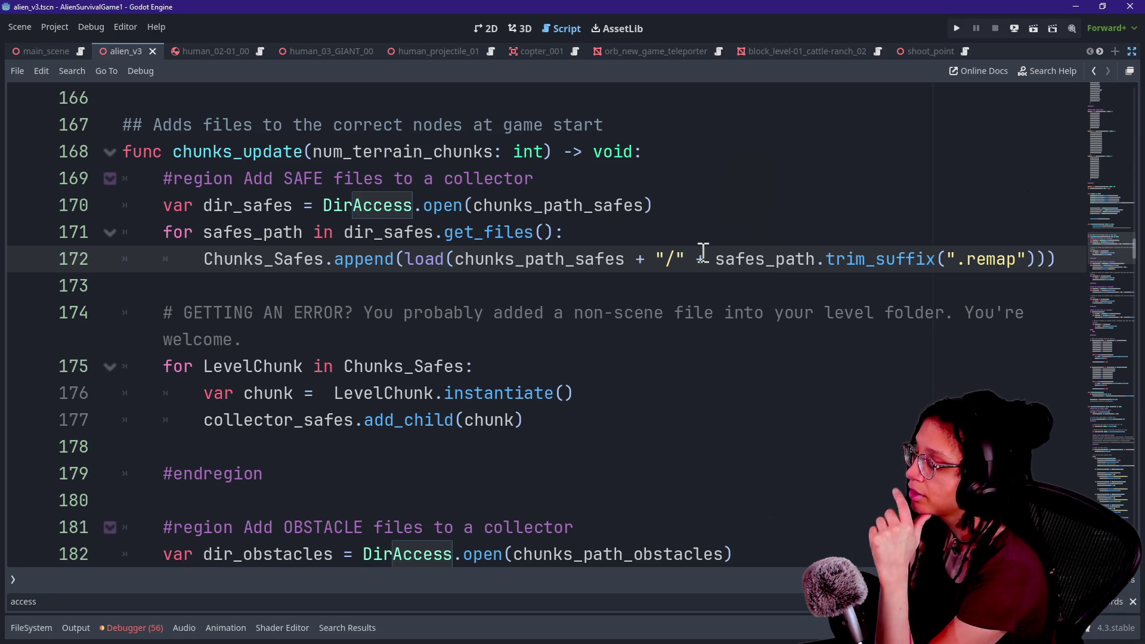
- Repeatedly highlight the GETTING AN ERROR comment on line 174
{"action": "key", "text": "Down"}
{"action": "key", "text": "Down"}
{"action": "key", "text": "Down"}
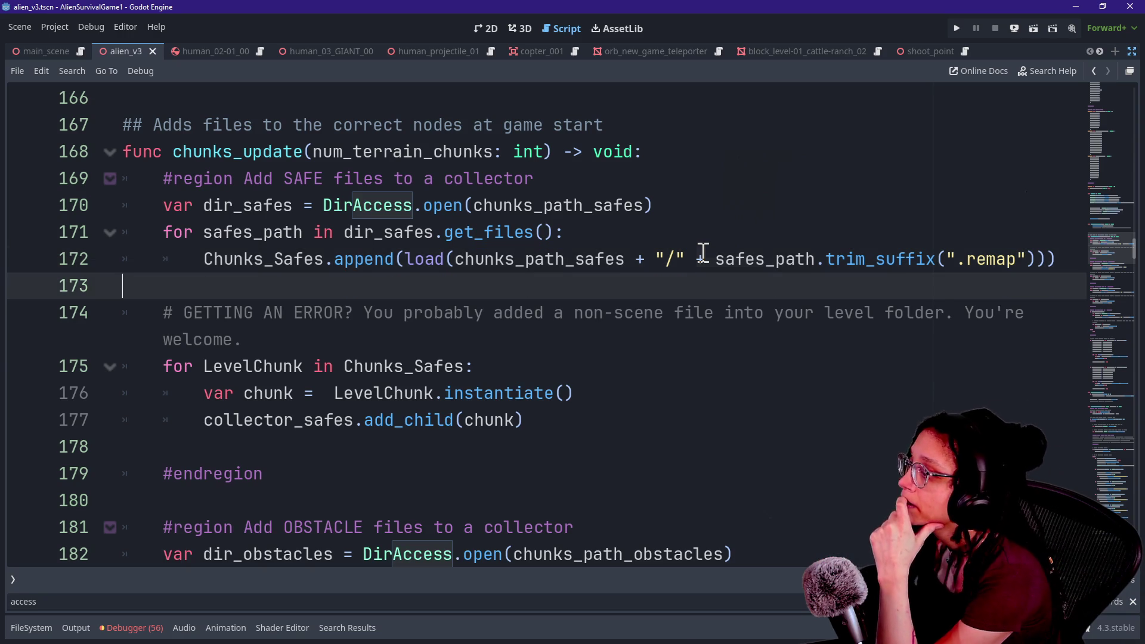
{"action": "mouse_move", "coordinate": [139, 310]}
{"action": "left_mouse_down"}
{"action": "mouse_move", "coordinate": [301, 334]}
{"action": "mouse_move", "coordinate": [201, 311]}
{"action": "left_mouse_up"}
{"action": "left_click", "coordinate": [307, 337]}
{"action": "left_click", "coordinate": [358, 340]}
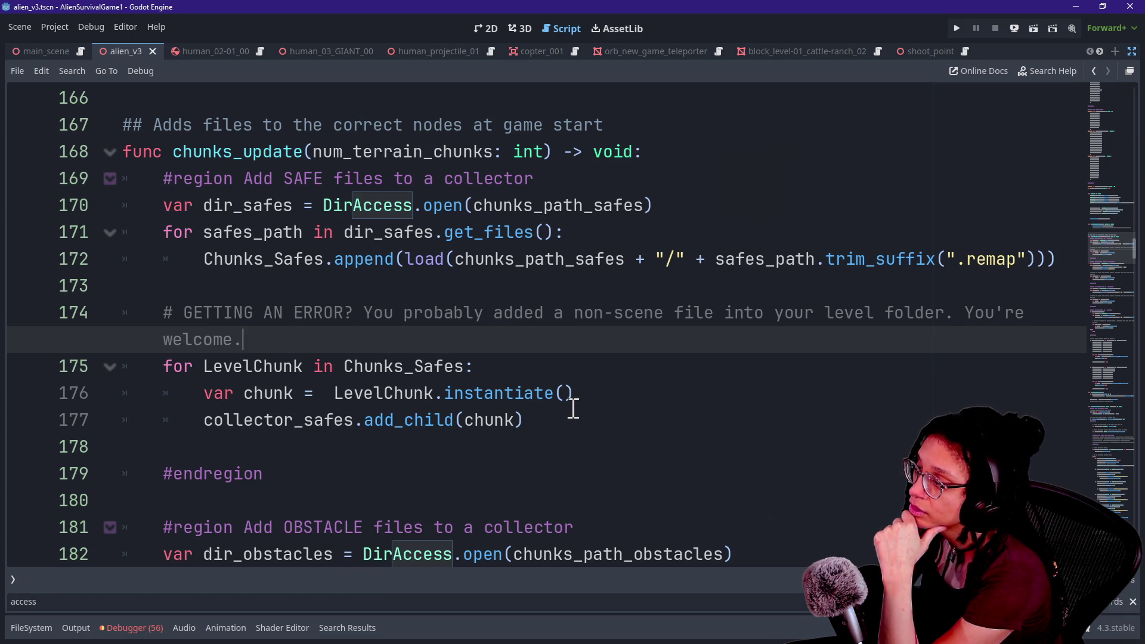
{"action": "left_click_drag", "start_coordinate": [278, 291], "coordinate": [335, 340]}
{"action": "left_click", "coordinate": [341, 339]}
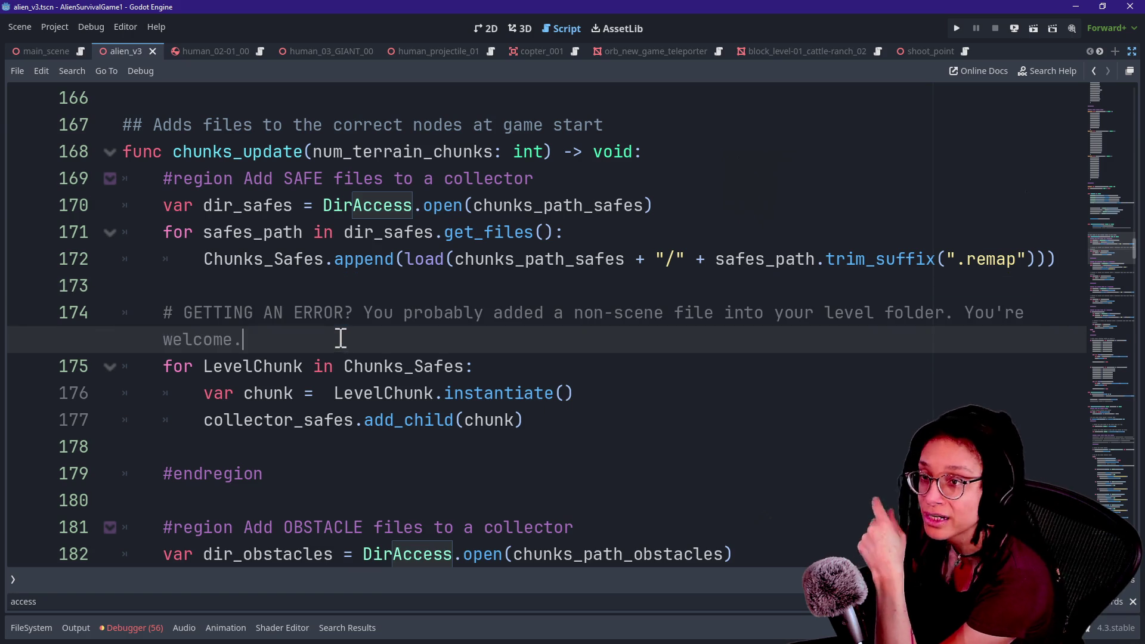
{"action": "left_click_drag", "start_coordinate": [314, 291], "coordinate": [373, 337]}
{"action": "left_click", "coordinate": [375, 338]}
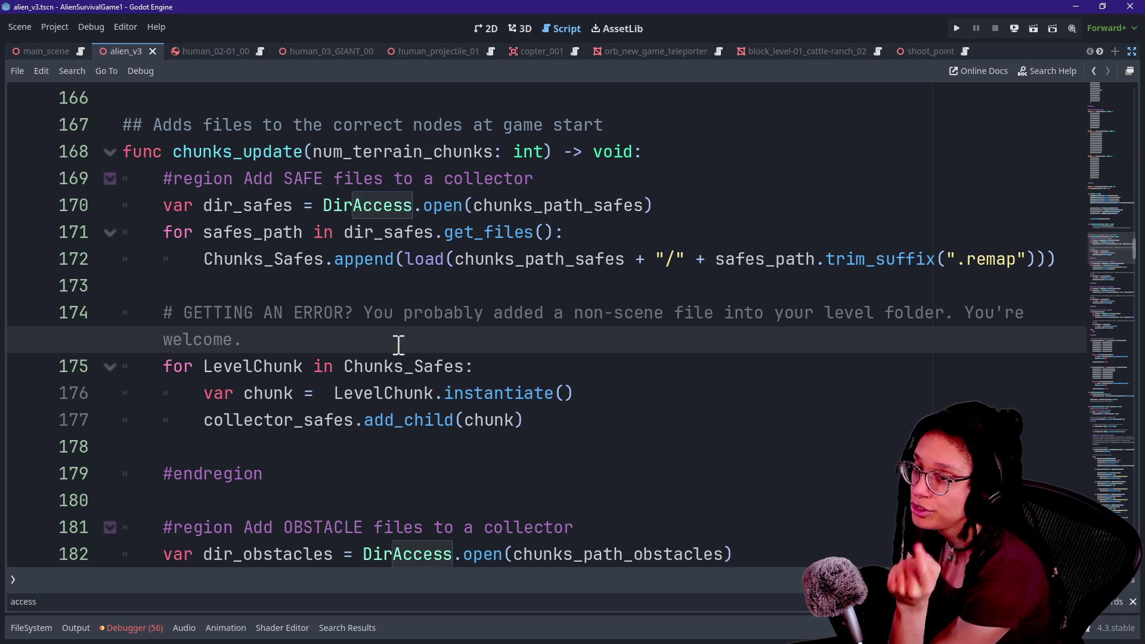
{"action": "left_click_drag", "start_coordinate": [167, 313], "coordinate": [336, 341]}
{"action": "left_click", "coordinate": [341, 345]}
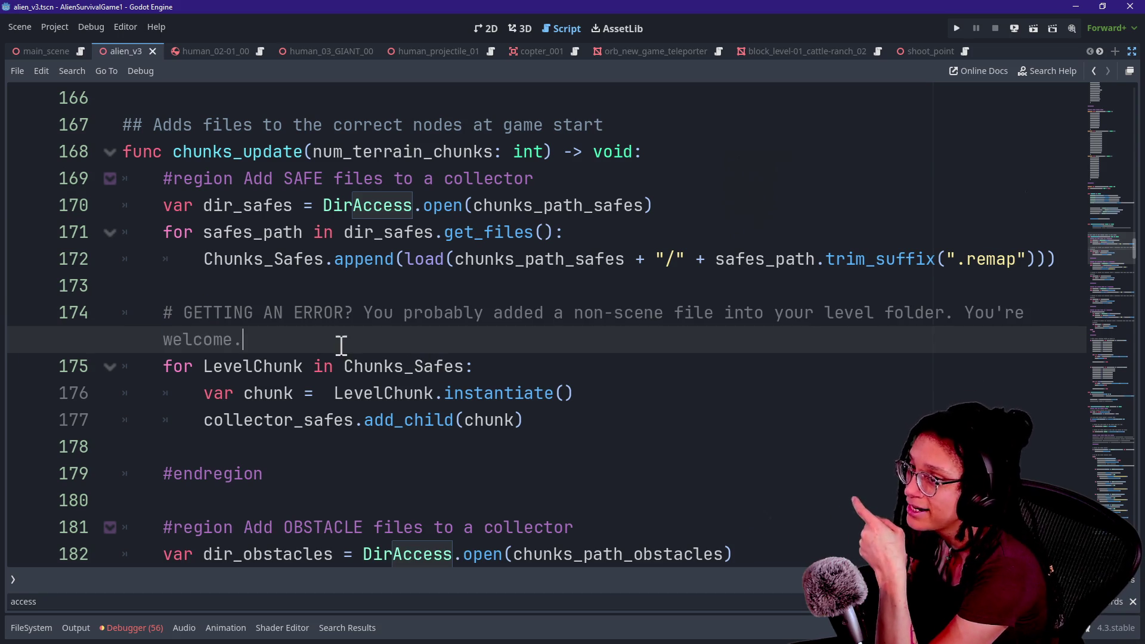
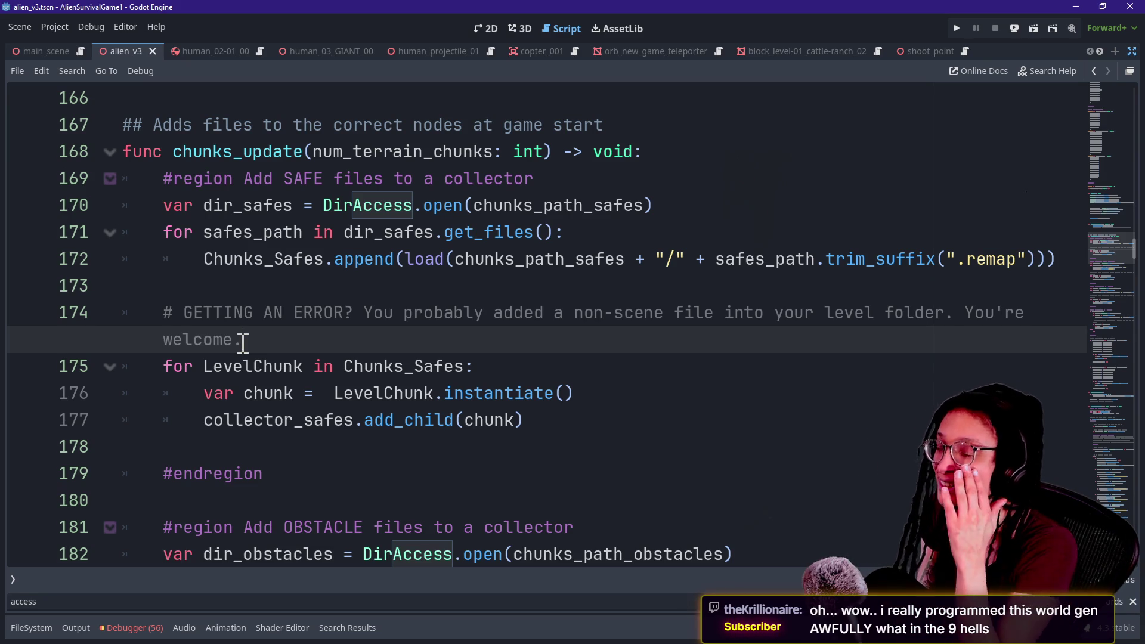
- Review the dir_safes DirAccess and get_files code around lines 170–184
{"action": "triple_click", "coordinate": [499, 339]}
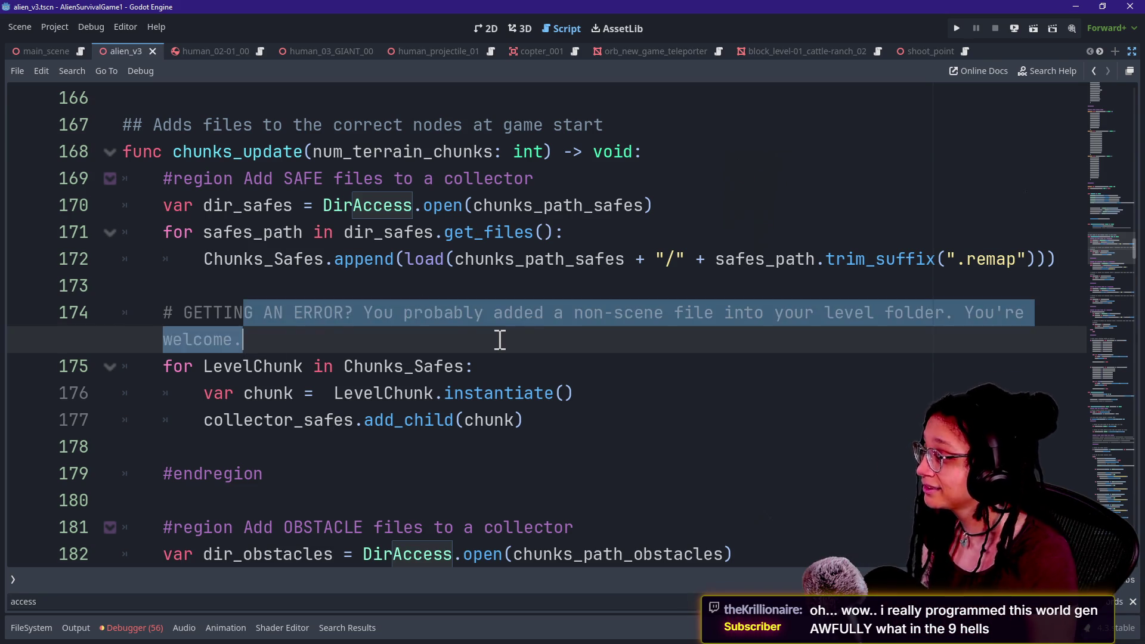
{"action": "left_click", "coordinate": [498, 339]}
{"action": "key", "text": "Down"}
{"action": "key", "text": "Up"}
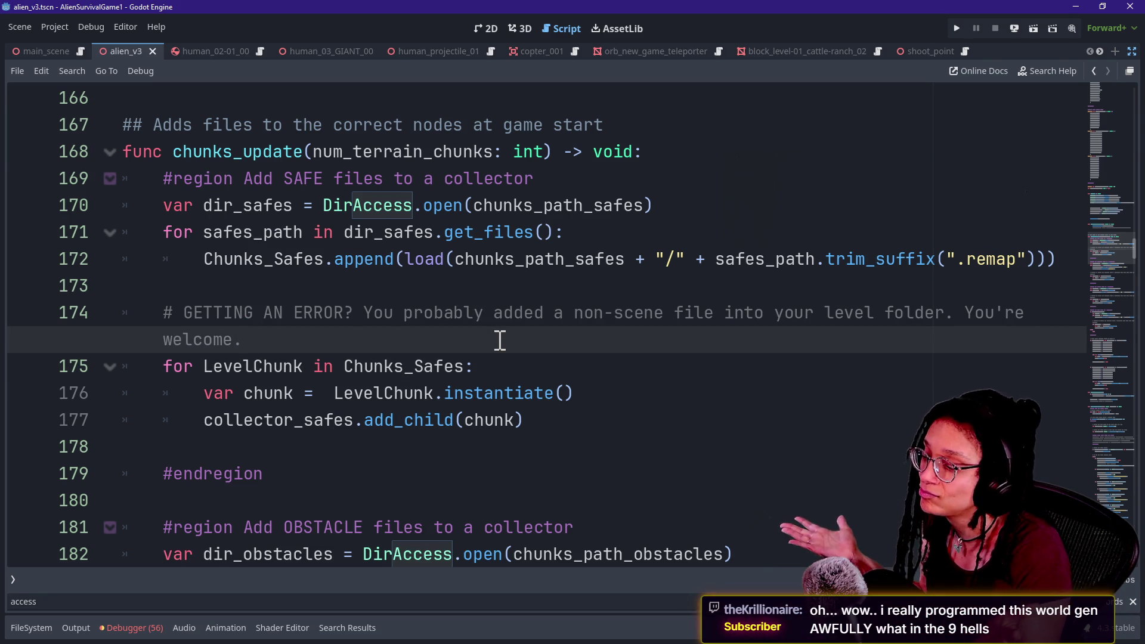
{"action": "left_click", "coordinate": [588, 465]}
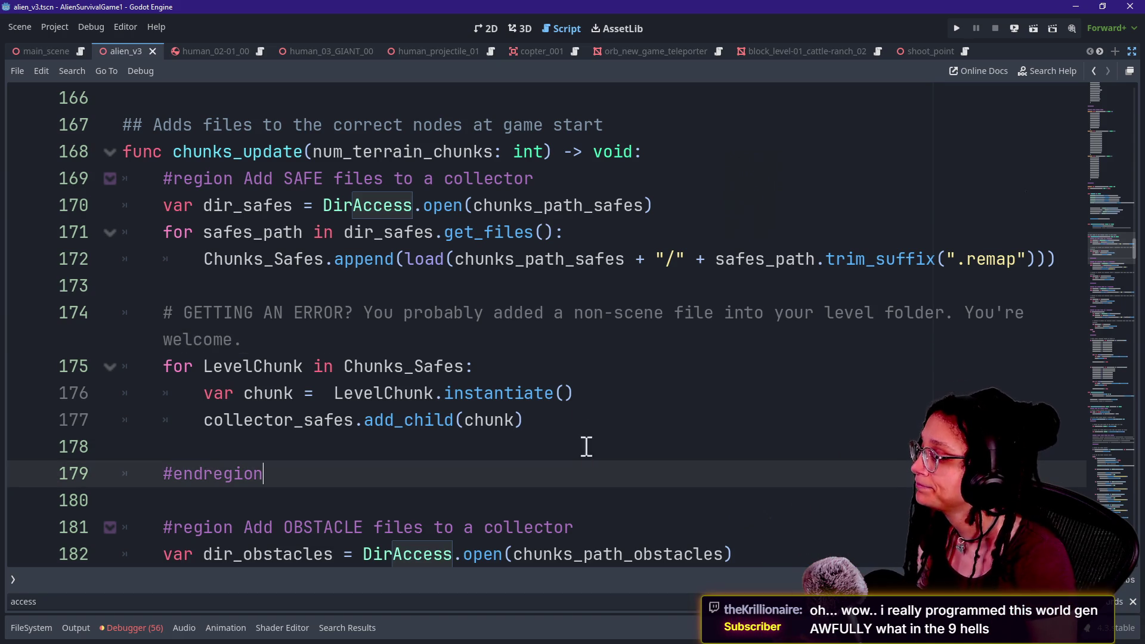
{"action": "left_click", "coordinate": [568, 414]}
{"action": "left_click_drag", "start_coordinate": [536, 417], "coordinate": [263, 340]}
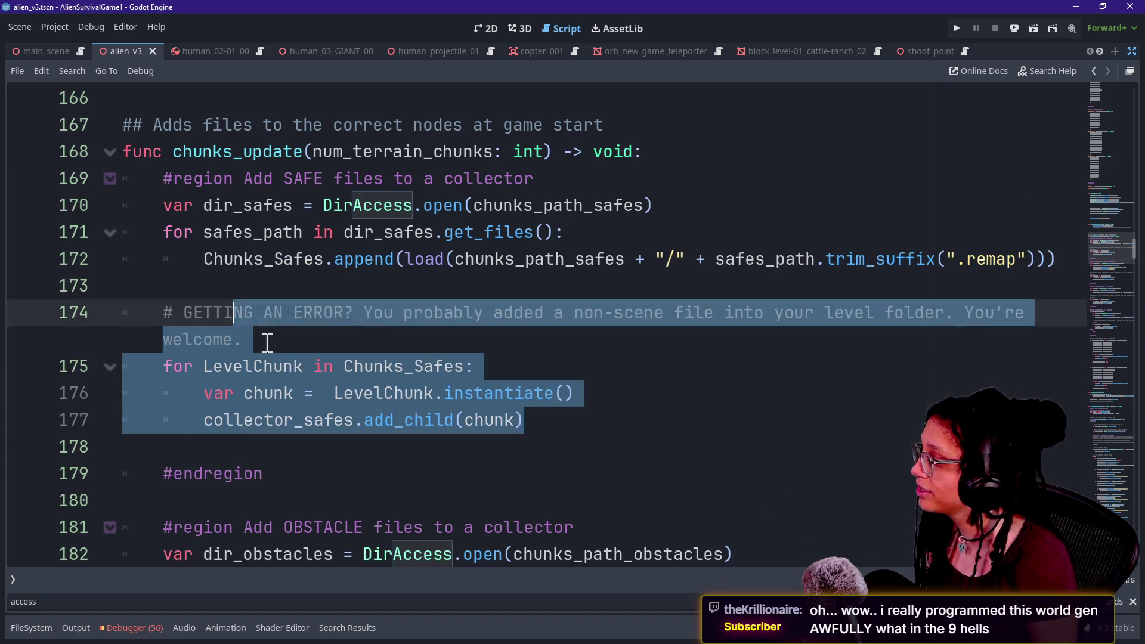
{"action": "left_click", "coordinate": [263, 340]}
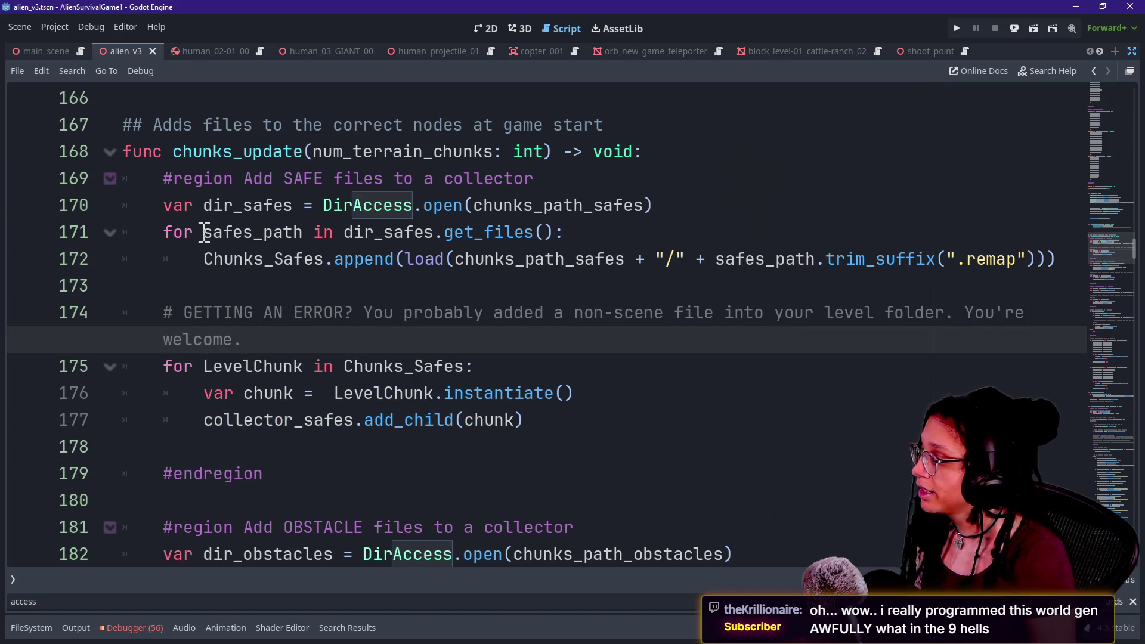
{"action": "left_click", "coordinate": [545, 259]}
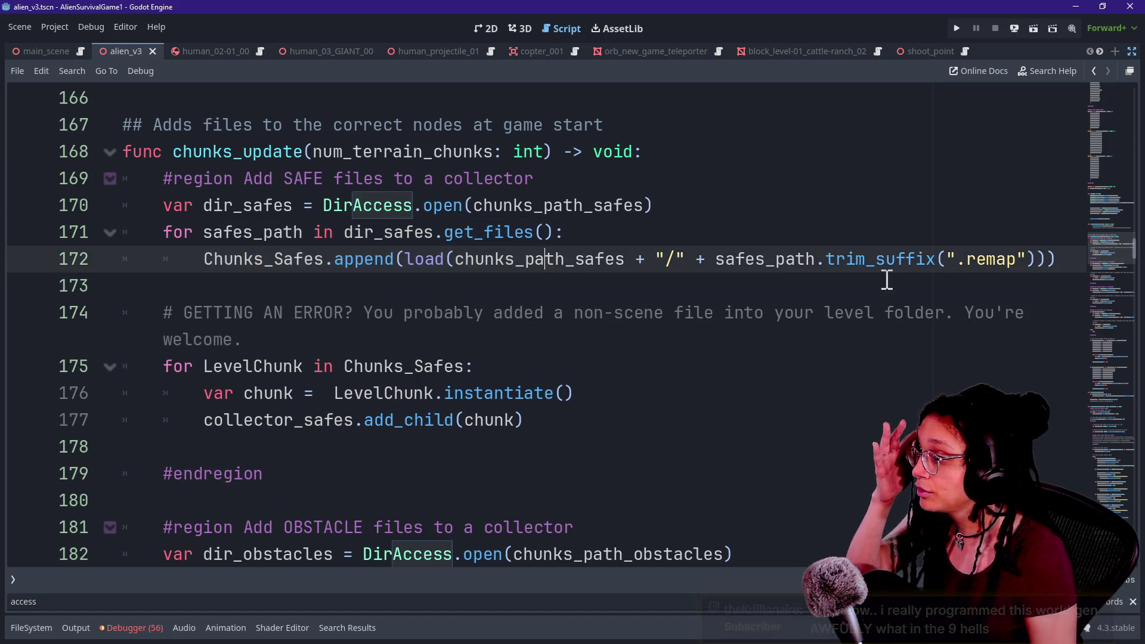
{"action": "mouse_move", "coordinate": [614, 230]}
{"action": "left_mouse_down"}
{"action": "mouse_move", "coordinate": [280, 204]}
{"action": "mouse_move", "coordinate": [132, 179]}
{"action": "mouse_move", "coordinate": [125, 200]}
{"action": "left_mouse_up"}
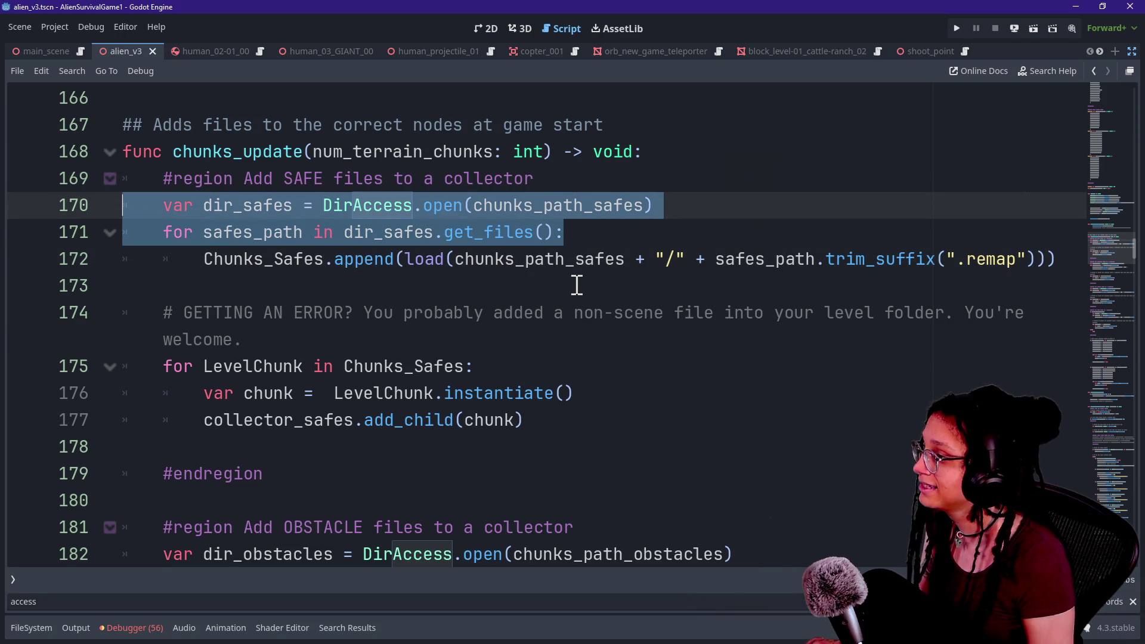
{"action": "scroll", "coordinate": [577, 285], "scroll_direction": "down", "scroll_amount": 3}
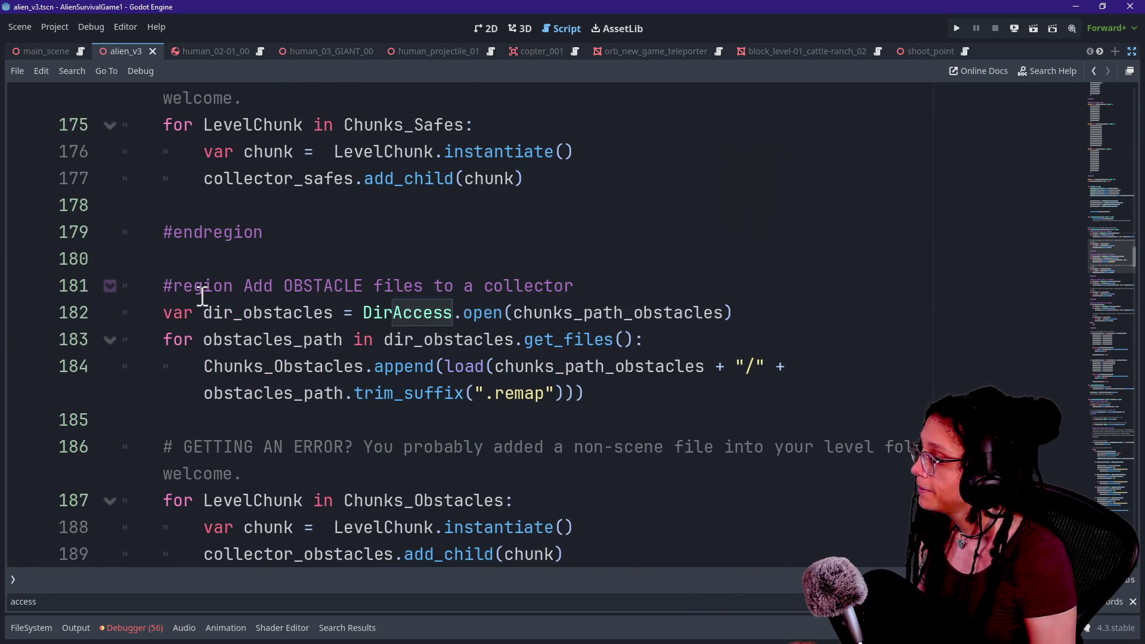
{"action": "left_click_drag", "start_coordinate": [186, 306], "coordinate": [603, 366]}
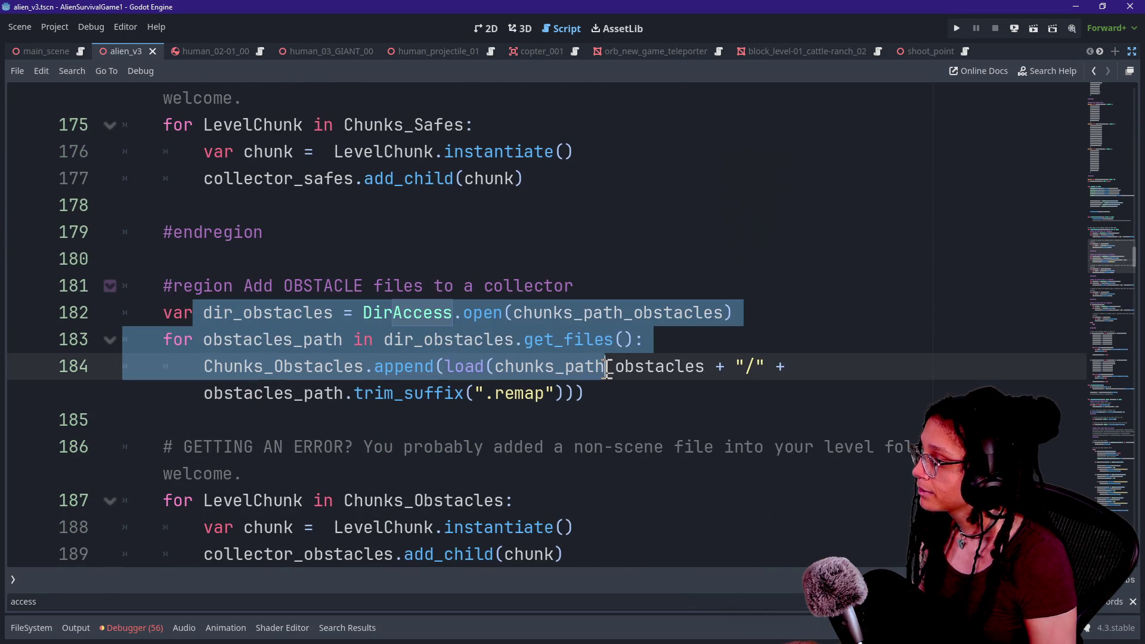
{"action": "left_click", "coordinate": [603, 366]}
{"action": "left_click_drag", "start_coordinate": [387, 312], "coordinate": [635, 366]}
{"action": "left_click", "coordinate": [635, 366]}
{"action": "scroll", "coordinate": [641, 360], "scroll_direction": "down", "scroll_amount": 3}
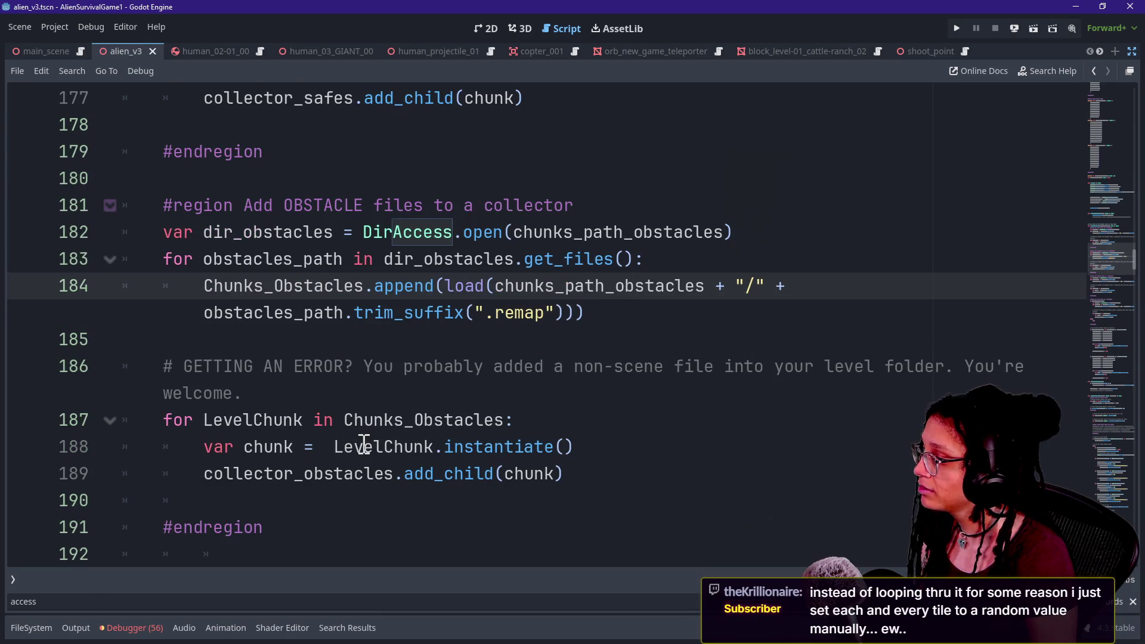
{"action": "left_click_drag", "start_coordinate": [213, 313], "coordinate": [555, 312]}
{"action": "mouse_move", "coordinate": [709, 310]}
{"action": "left_mouse_down"}
{"action": "mouse_move", "coordinate": [175, 305]}
{"action": "mouse_move", "coordinate": [595, 319]}
{"action": "mouse_move", "coordinate": [279, 291]}
{"action": "left_mouse_up"}
{"action": "left_click", "coordinate": [230, 314]}
{"action": "left_click", "coordinate": [610, 319]}
{"action": "left_click", "coordinate": [279, 295]}
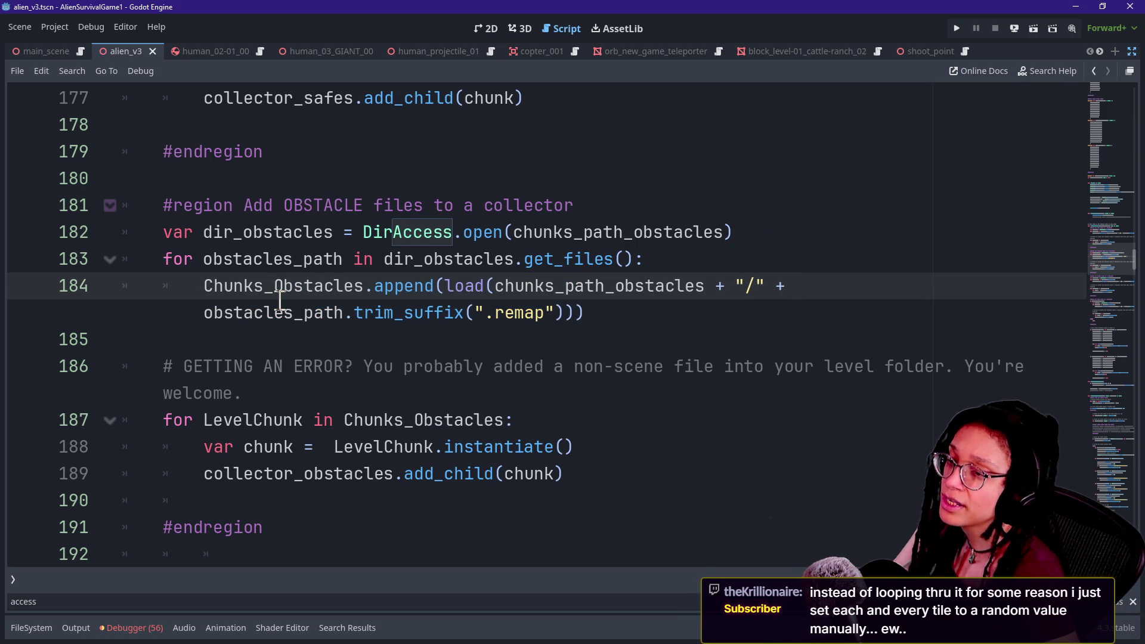
- Browse the POINTS and MENU regions and the chunk path assignments in _ready
{"action": "key", "text": "Down"}
{"action": "key", "text": "Down"}
{"action": "key", "text": "Down"}
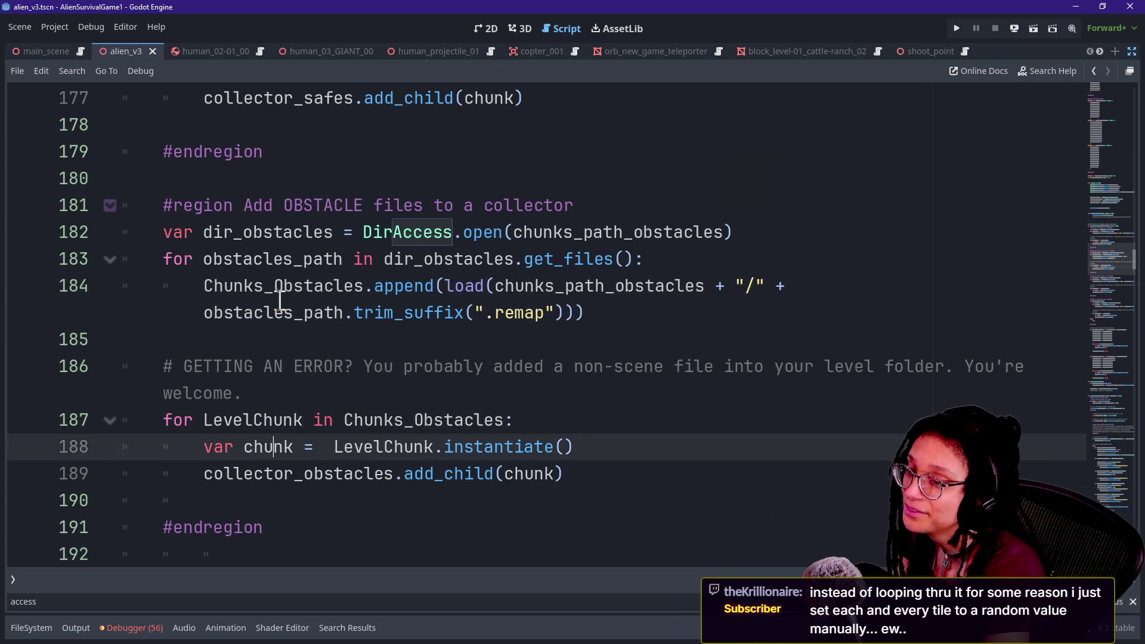
{"action": "key", "text": "Down"}
{"action": "key", "text": "Down"}
{"action": "key", "text": "Down"}
{"action": "key", "text": "Up"}
{"action": "key", "text": "Up"}
{"action": "key", "text": "Down"}
{"action": "key", "text": "Up"}
{"action": "key", "text": "Up"}
{"action": "key", "text": "Down"}
{"action": "key", "text": "Down"}
{"action": "key", "text": "Down"}
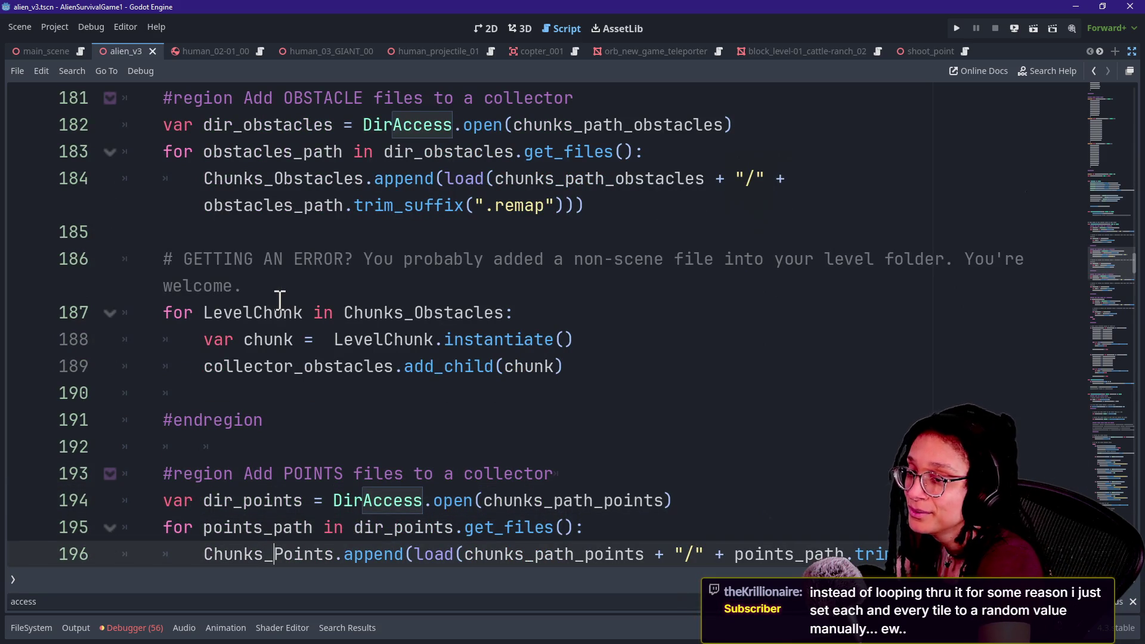
{"action": "key", "text": "Down"}
{"action": "key", "text": "Down"}
{"action": "key", "text": "Down"}
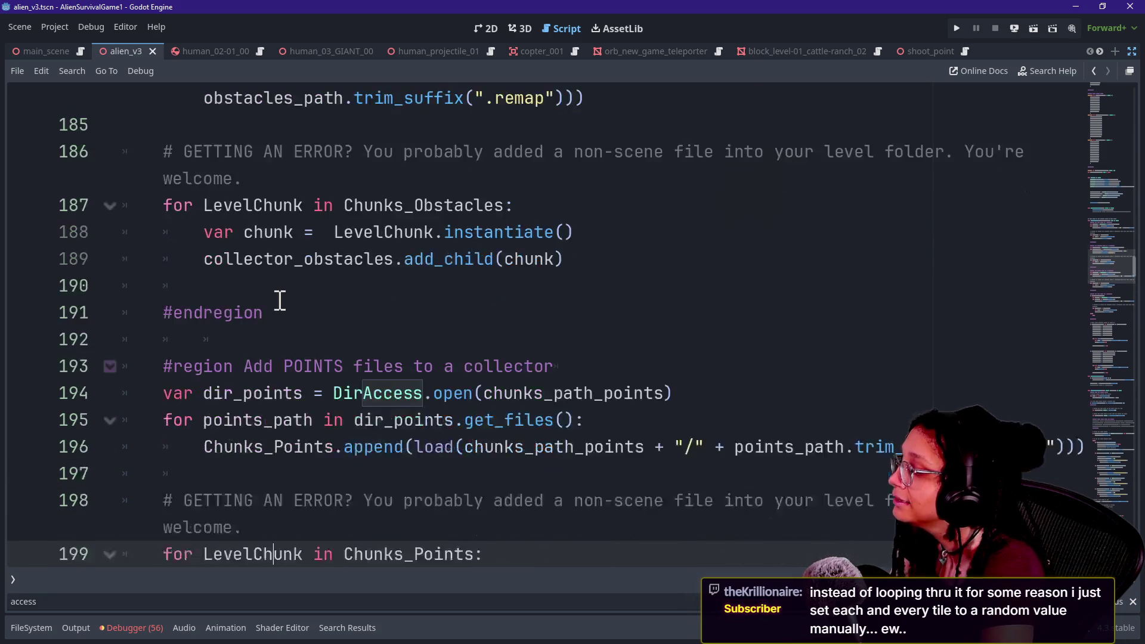
{"action": "key", "text": "Down"}
{"action": "key", "text": "Down"}
{"action": "key", "text": "Down"}
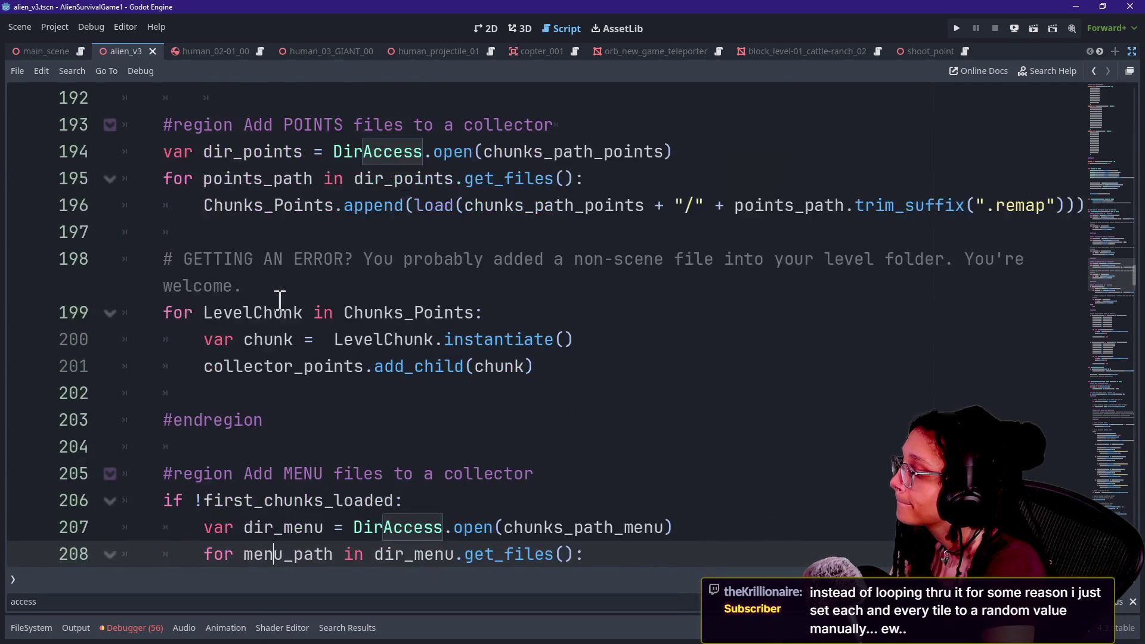
{"action": "key", "text": "Down"}
{"action": "key", "text": "Down"}
{"action": "key", "text": "Down"}
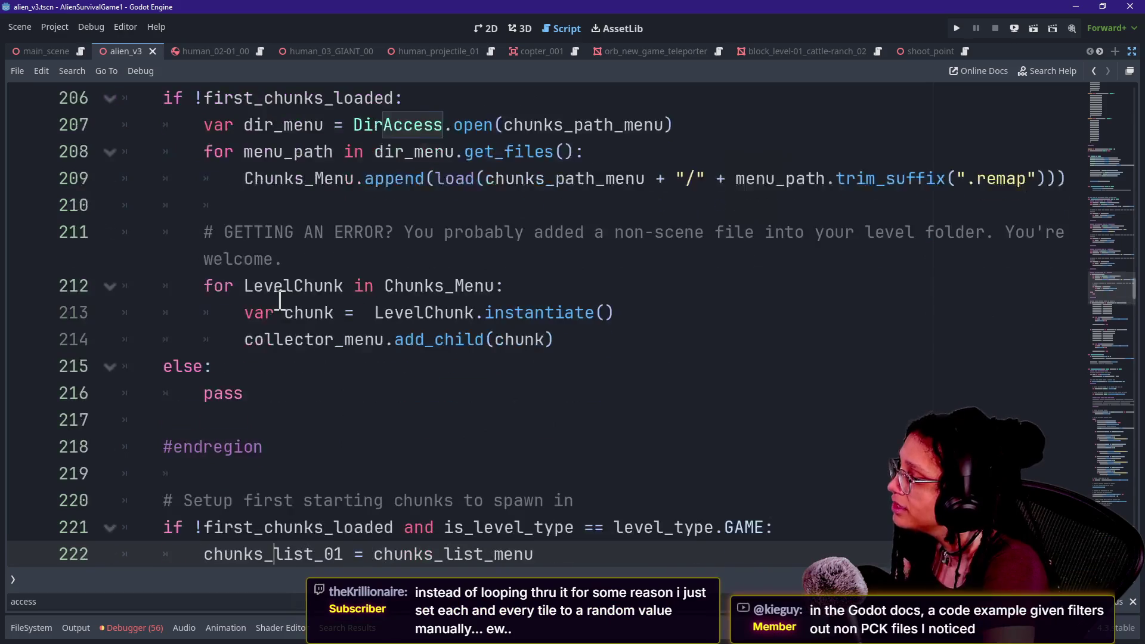
{"action": "key", "text": "Down"}
{"action": "key", "text": "Down"}
{"action": "key", "text": "Down"}
{"action": "key", "text": "Up"}
{"action": "key", "text": "Up"}
{"action": "key", "text": "Up"}
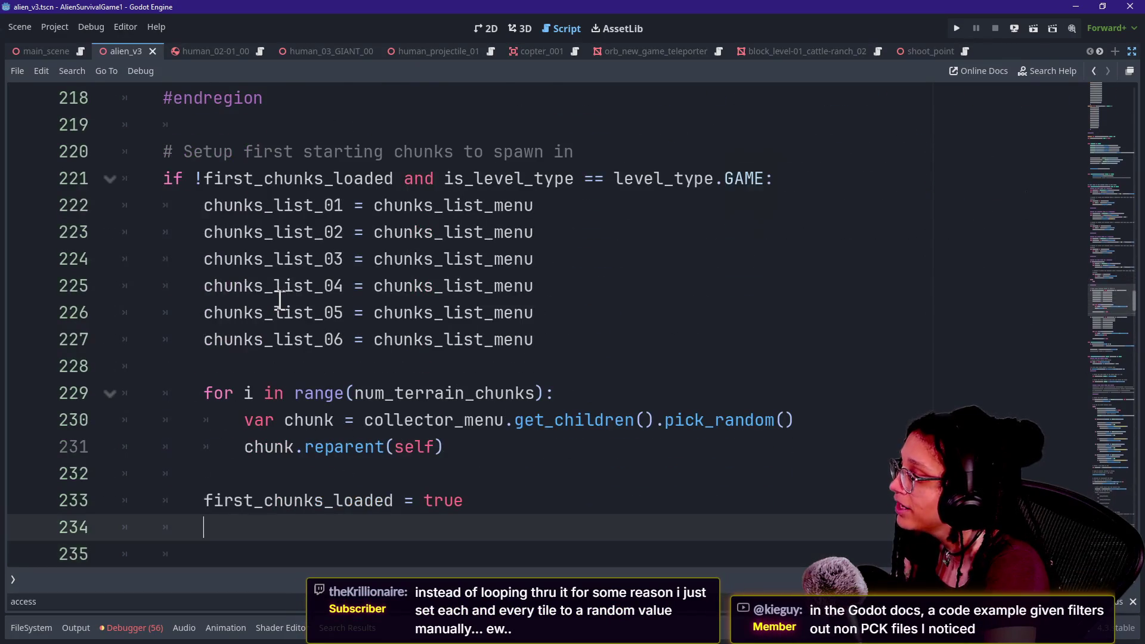
{"action": "key", "text": "Up"}
{"action": "key", "text": "Up"}
{"action": "key", "text": "Up"}
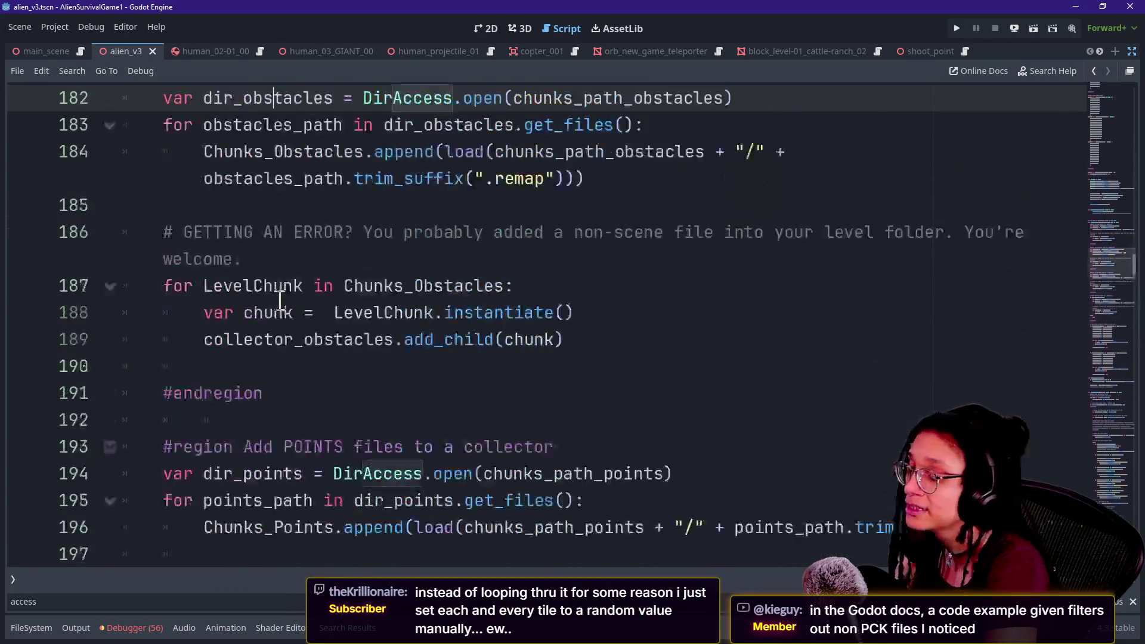
{"action": "key", "text": "Up"}
{"action": "key", "text": "Up"}
{"action": "key", "text": "Up"}
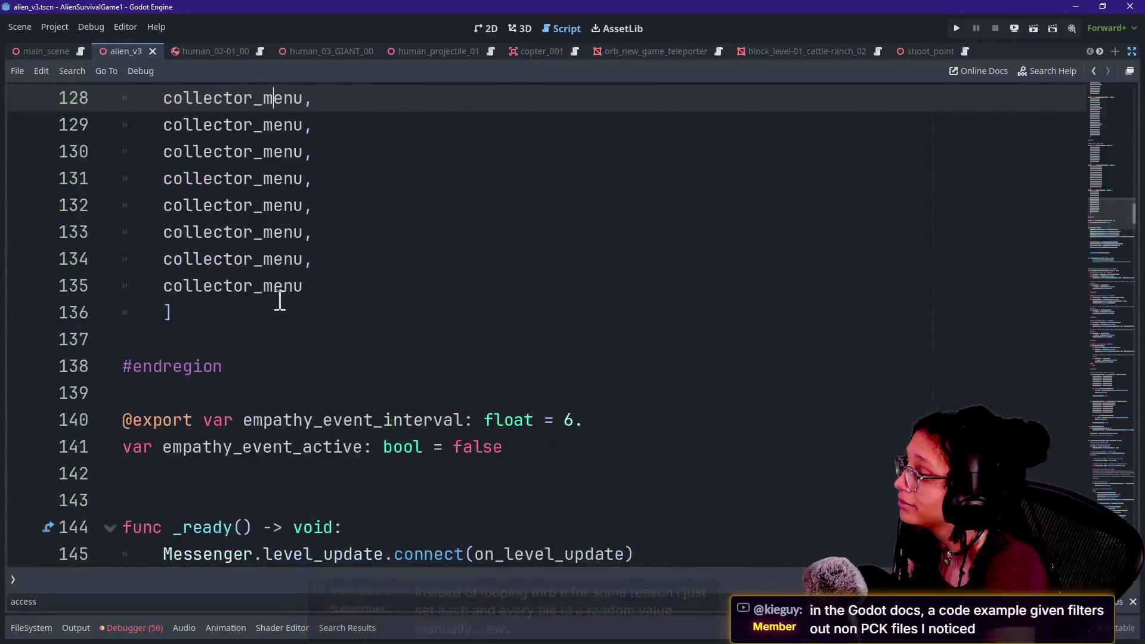
{"action": "key", "text": "Up"}
{"action": "key", "text": "Up"}
{"action": "key", "text": "Up"}
{"action": "key", "text": "Down"}
{"action": "key", "text": "Down"}
{"action": "key", "text": "Down"}
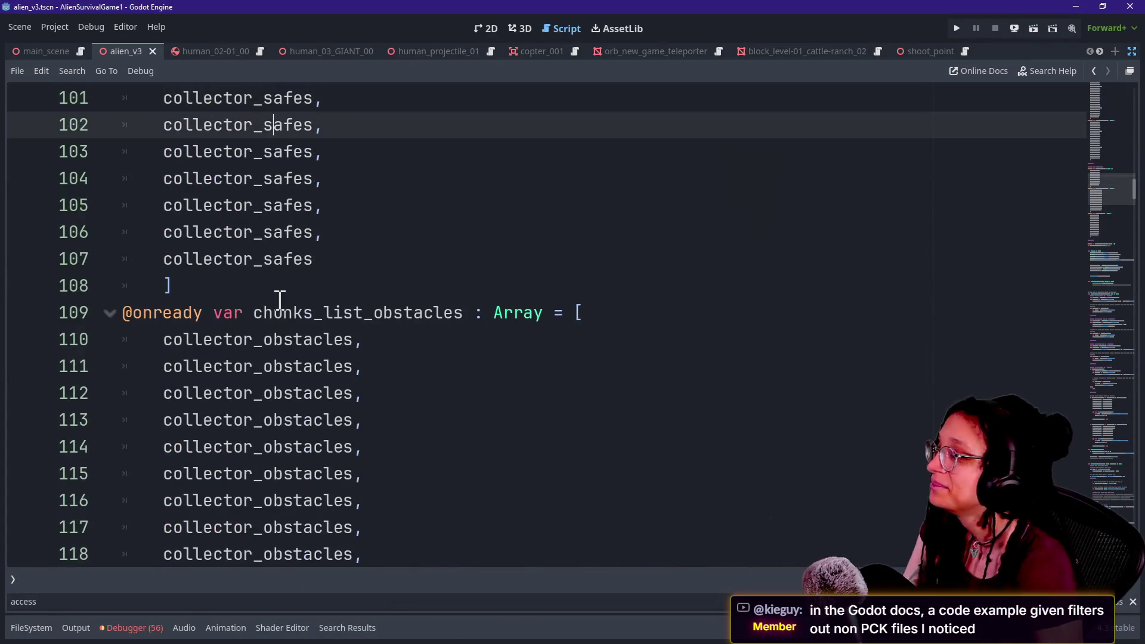
{"action": "key", "text": "Down"}
{"action": "key", "text": "Down"}
{"action": "key", "text": "Down"}
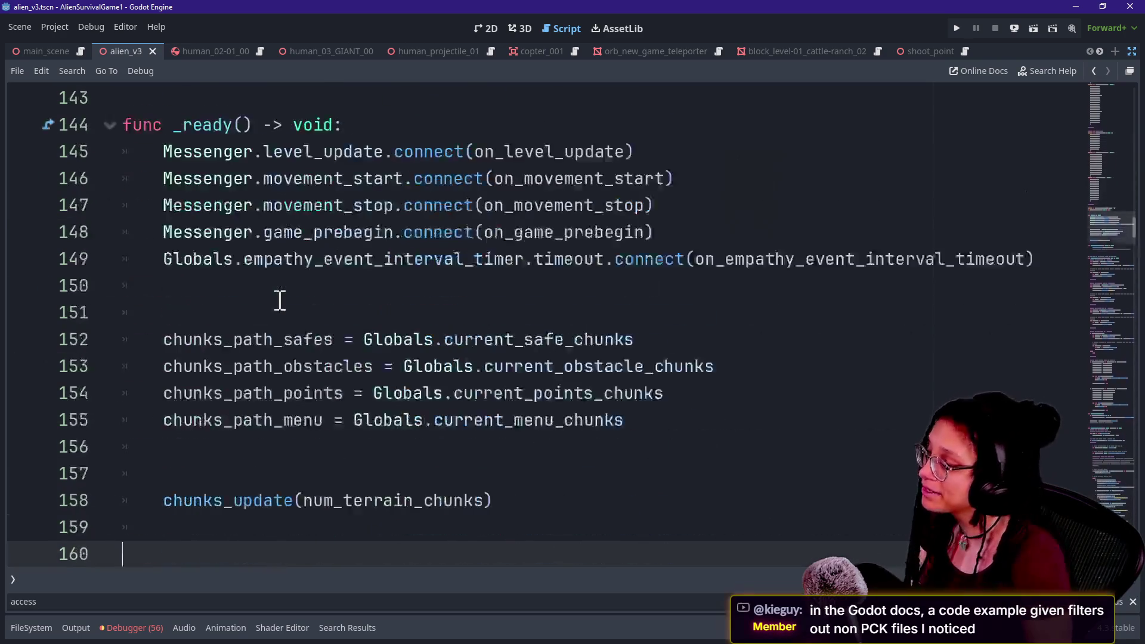
{"action": "left_click", "coordinate": [280, 298]}
{"action": "key", "text": "Down"}
{"action": "key", "text": "Down"}
{"action": "key", "text": "Down"}
{"action": "key", "text": "Down"}
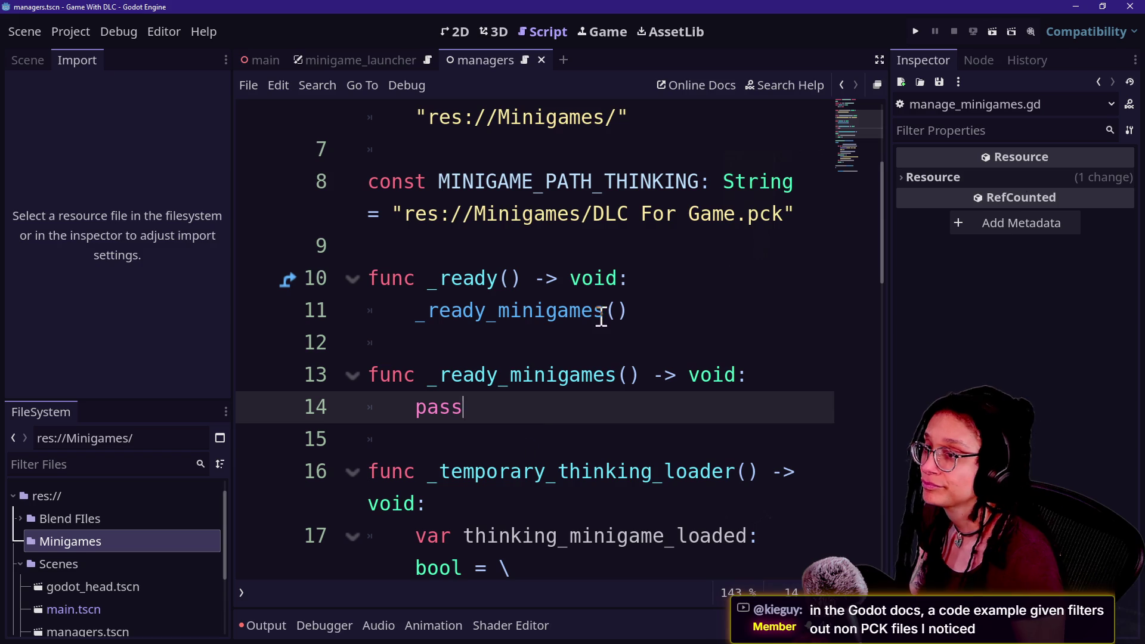
- In full-width view, replace pass in _ready_minigames with the pasted dir_safes lines
{"action": "left_click", "coordinate": [615, 301]}
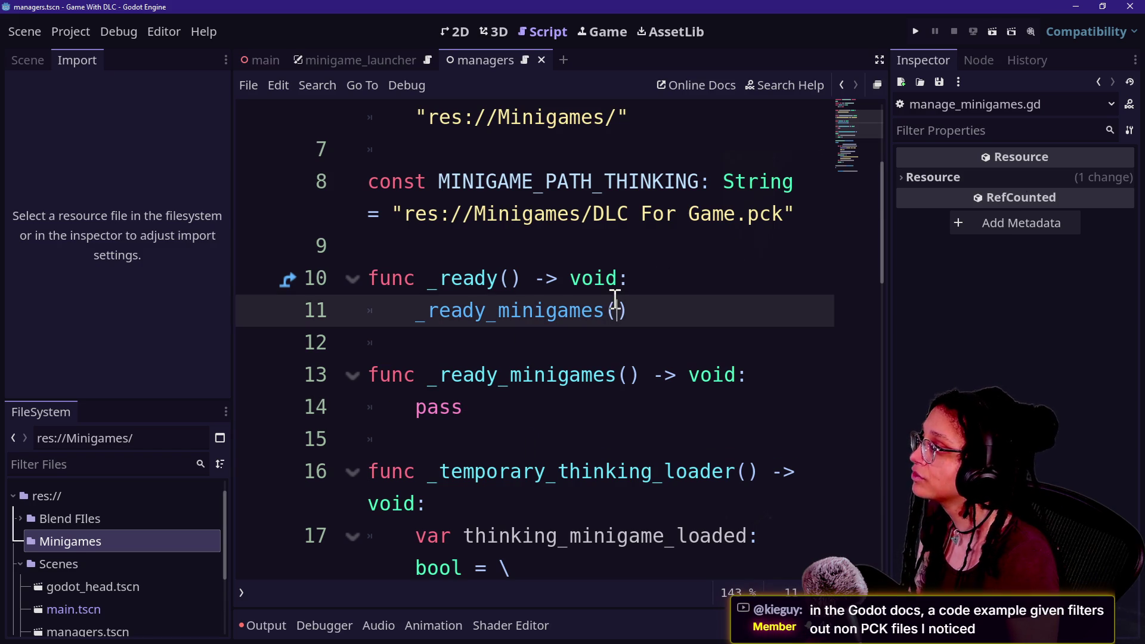
{"action": "key", "text": "ctrl+shift+F11"}
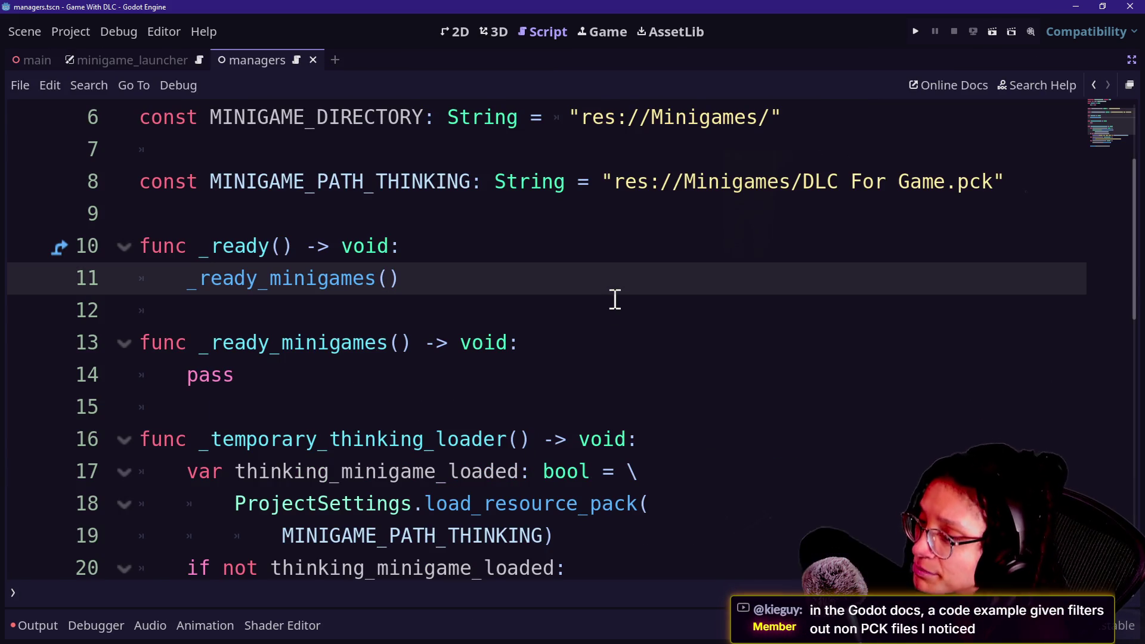
{"action": "left_click", "coordinate": [713, 376]}
{"action": "type", "text": "\\\\"}
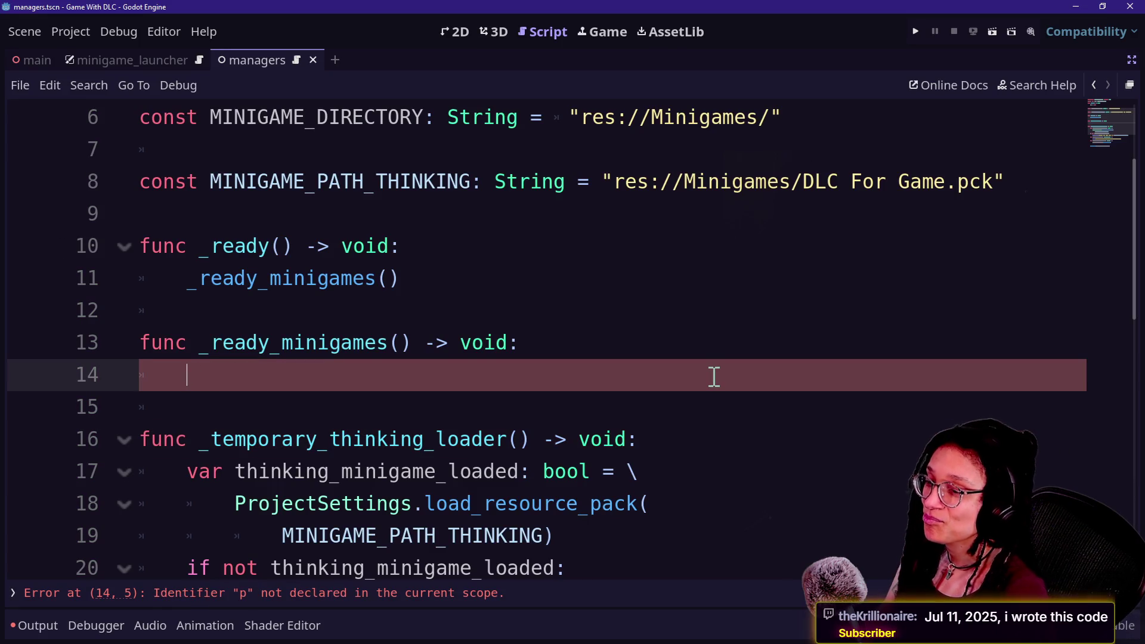
{"action": "key", "text": "BackSpace"}
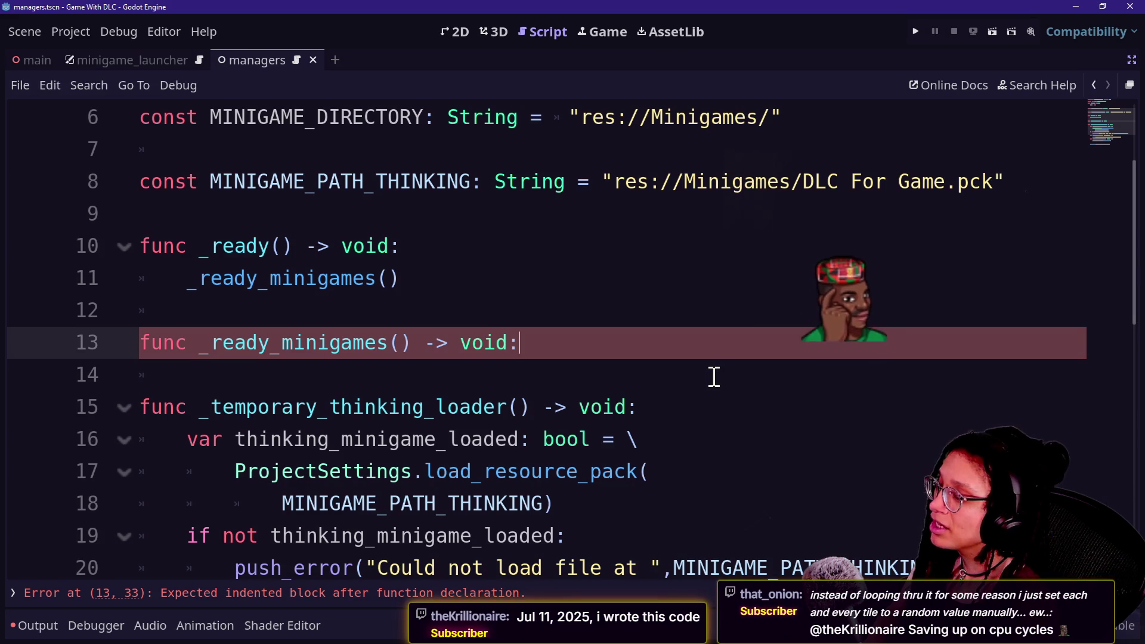
{"action": "key", "text": "Return"}
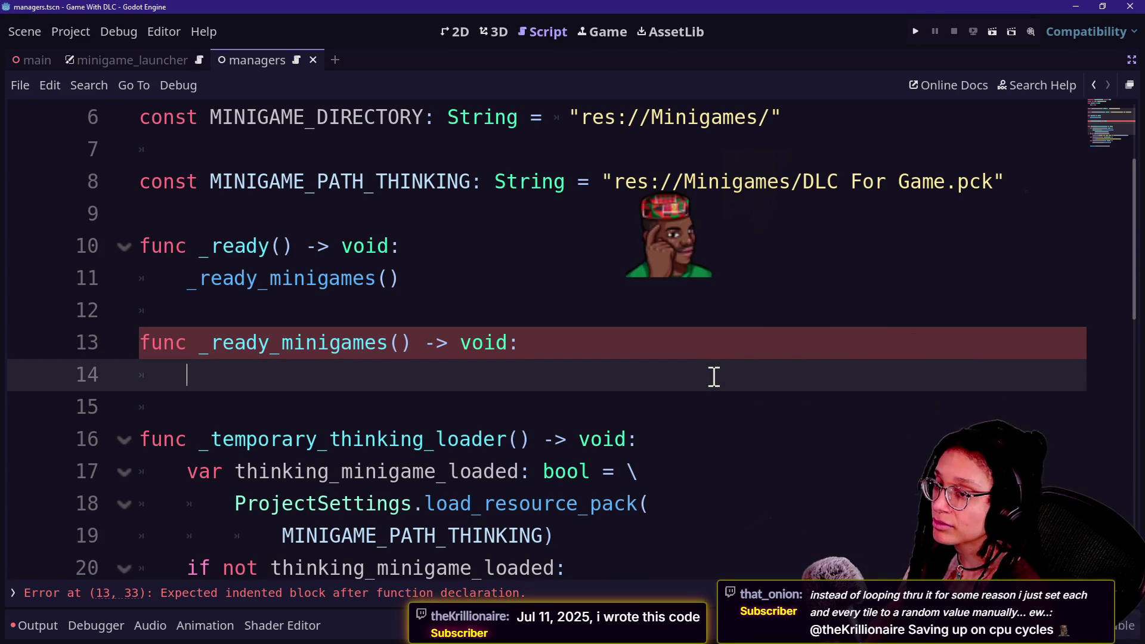
{"action": "type", "text": "var dir_safes = DirAccess.open(chunks_path_safes) \tfor safes_path in dir_safes.get_files():"}
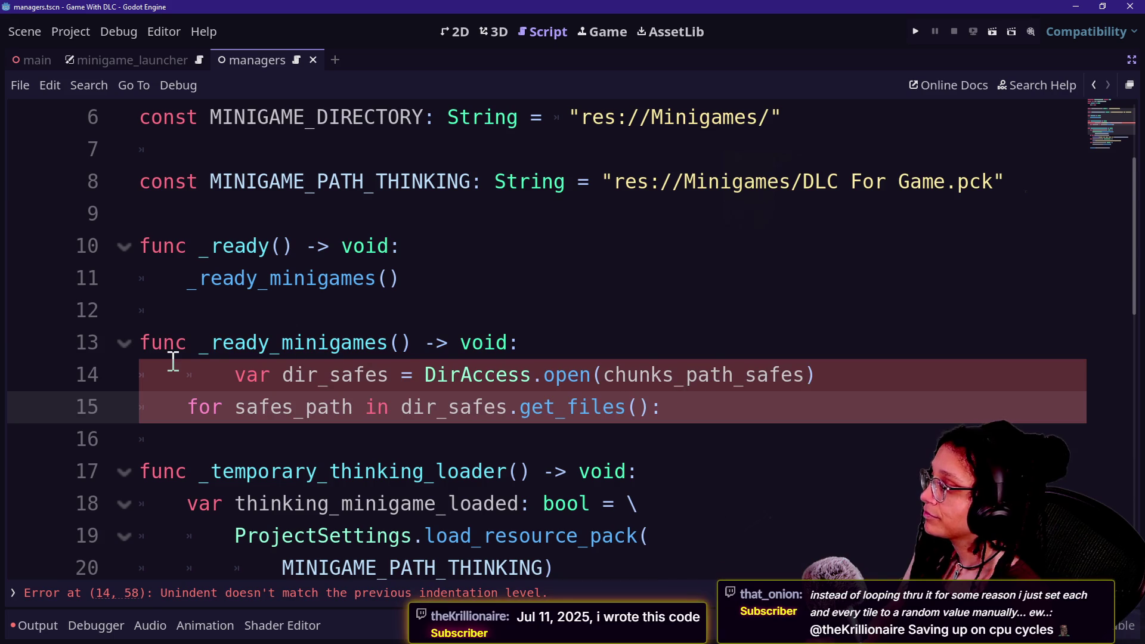
- Unindent line 14 and rename its dir_safes variable to minigame_directory
{"action": "left_click", "coordinate": [211, 374]}
{"action": "key", "text": "BackSpace"}
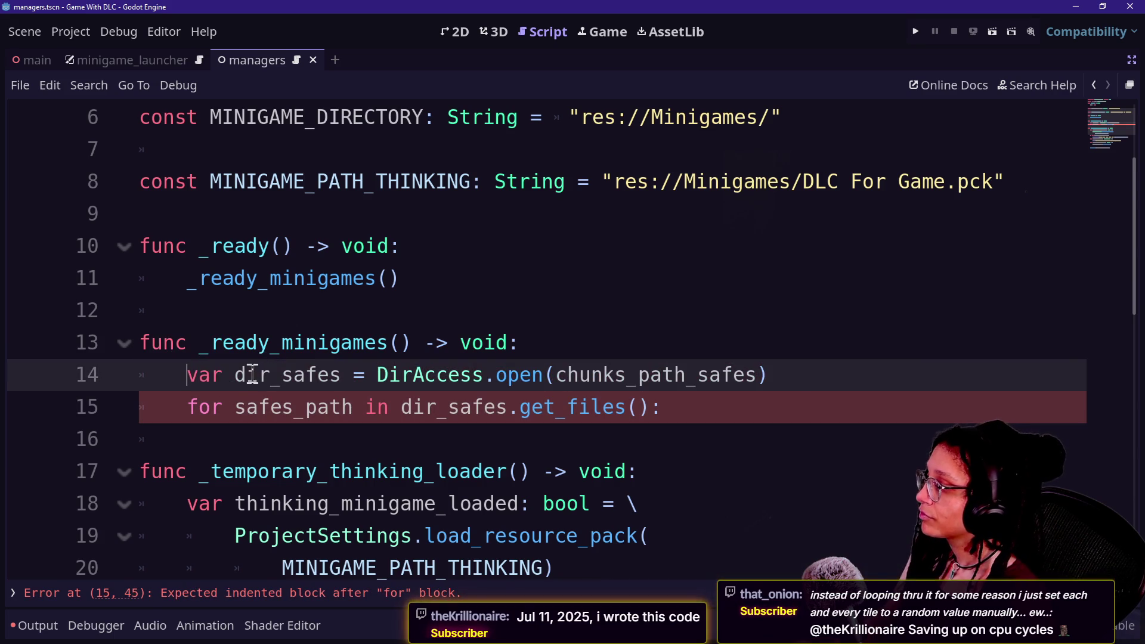
{"action": "left_click_drag", "start_coordinate": [259, 376], "coordinate": [331, 385]}
{"action": "left_click", "coordinate": [338, 382]}
{"action": "key", "text": "BackSpace"}
{"action": "key", "text": "BackSpace"}
{"action": "key", "text": "BackSpace"}
{"action": "type", "text": "minigame_director"}
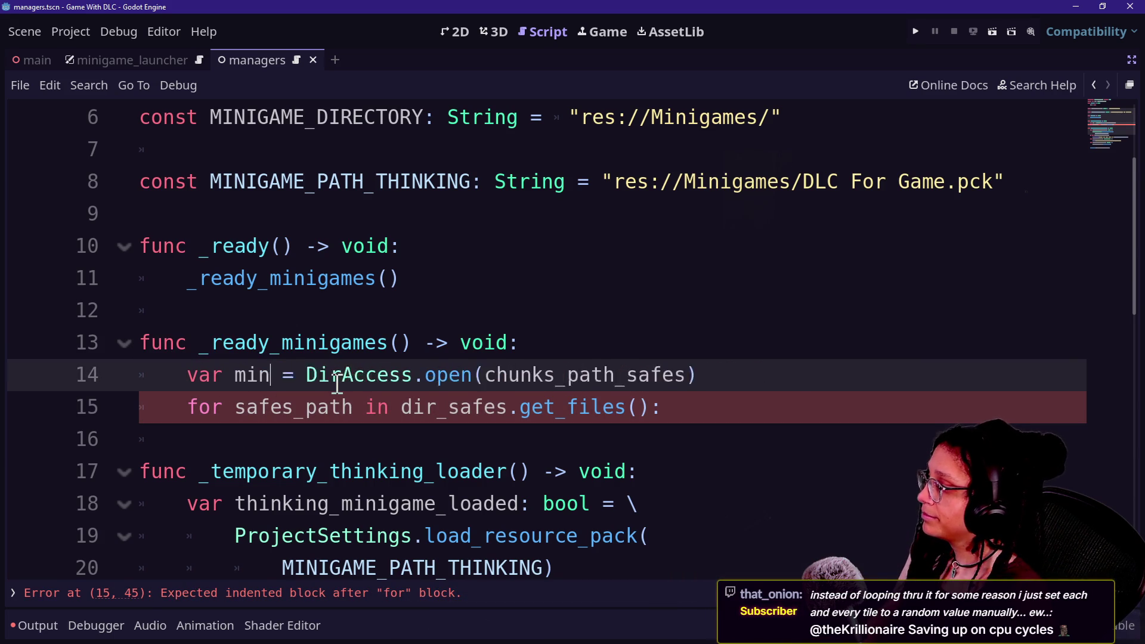
{"action": "type", "text": "y"}
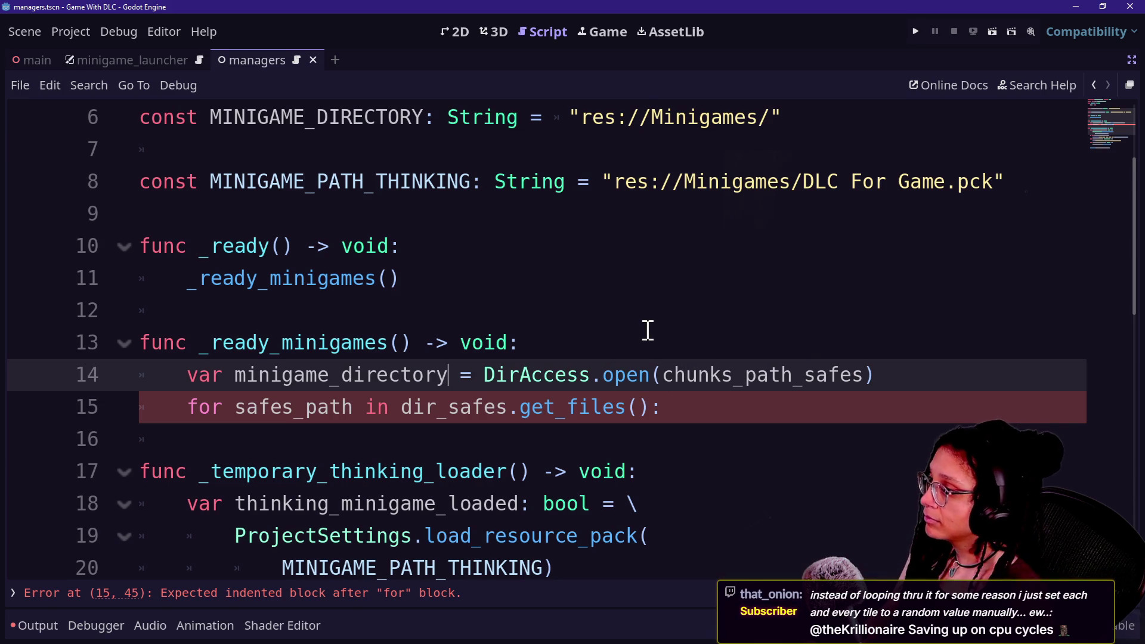
- Replace the chunks_path_safes argument of DirAccess.open with MINIGAME_DIRECTORY
{"action": "left_click_drag", "start_coordinate": [663, 382], "coordinate": [859, 381]}
{"action": "type", "text": "c"}
{"action": "key", "text": "BackSpace"}
{"action": "type", "text": "M"}
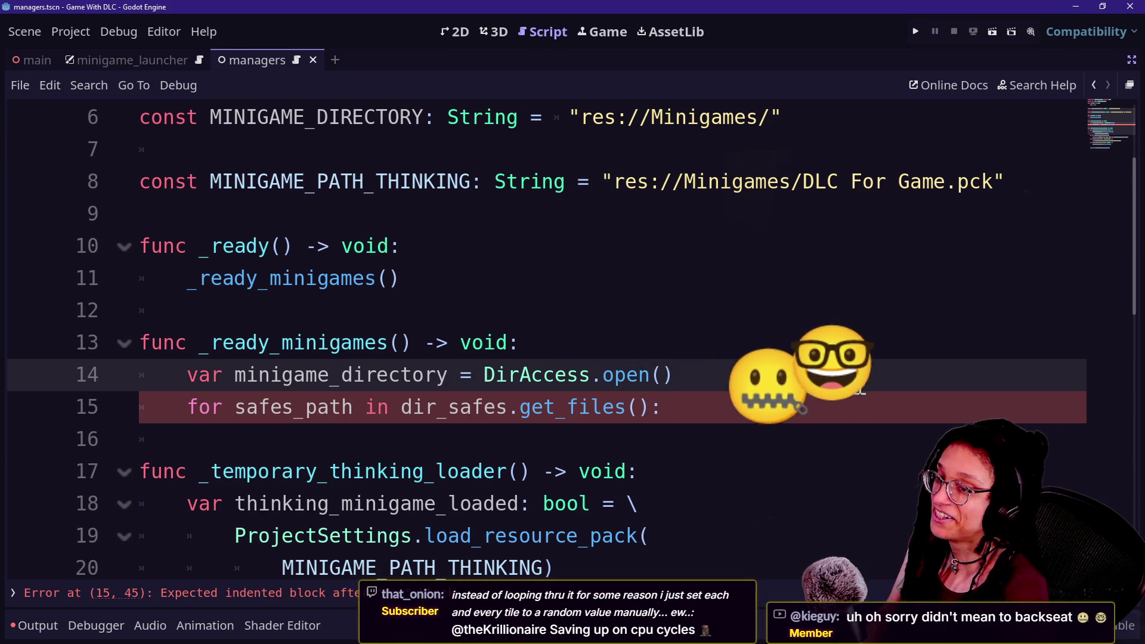
{"action": "type", "text": "INIGAM"}
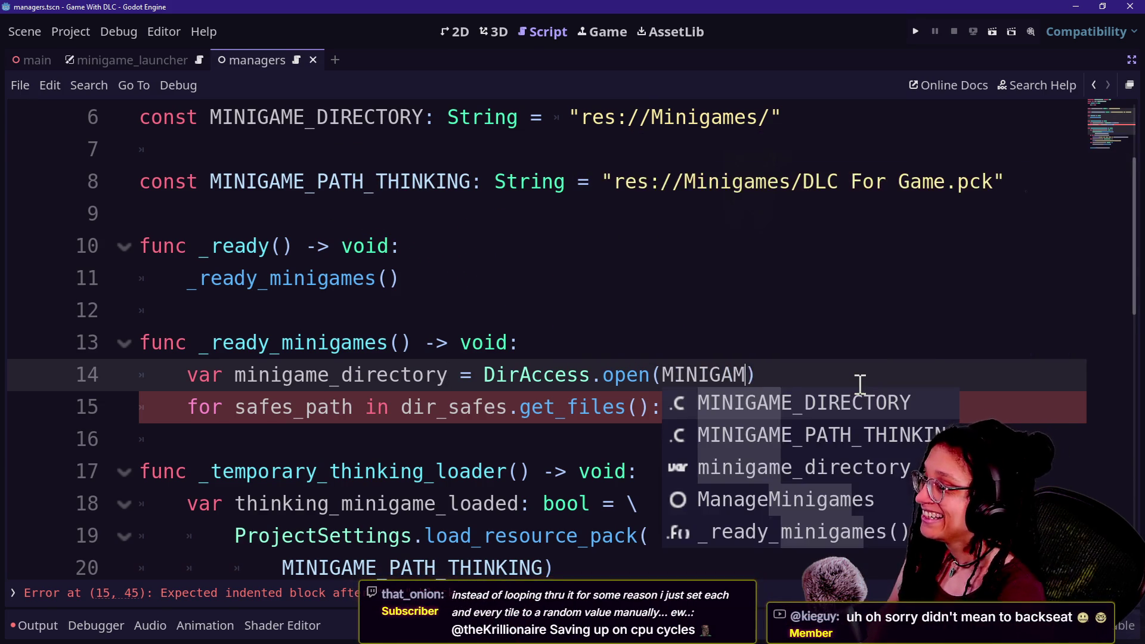
{"action": "key", "text": "BackSpace"}
{"action": "key", "text": "BackSpace"}
{"action": "key", "text": "BackSpace"}
{"action": "key", "text": "BackSpace"}
{"action": "key", "text": "BackSpace"}
{"action": "key", "text": "BackSpace"}
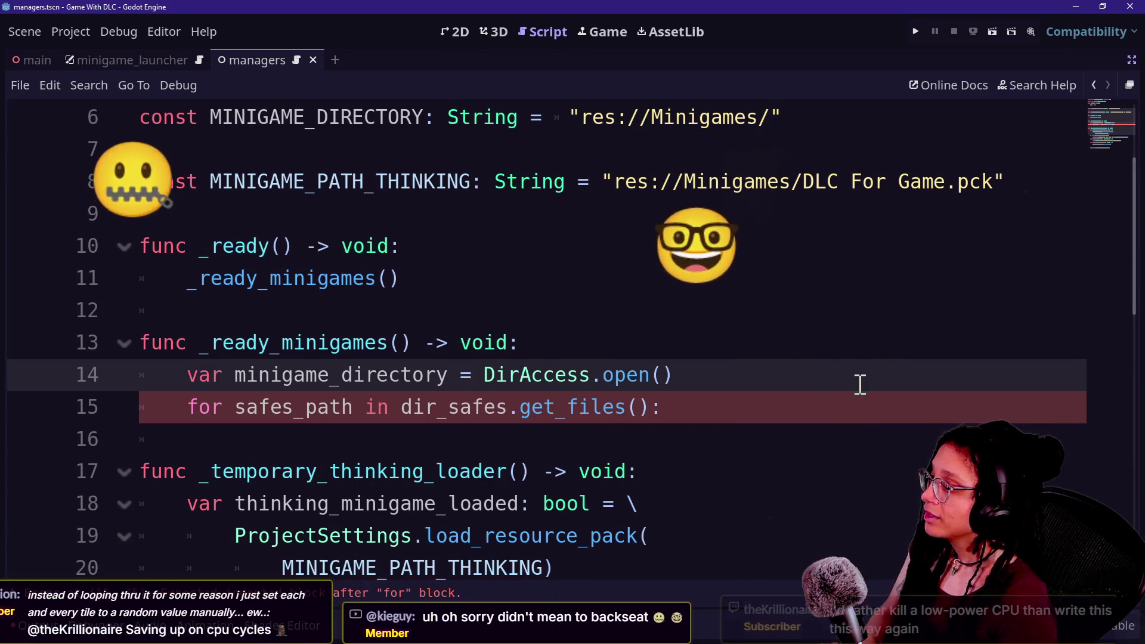
{"action": "type", "text": "MINIGAME_"}
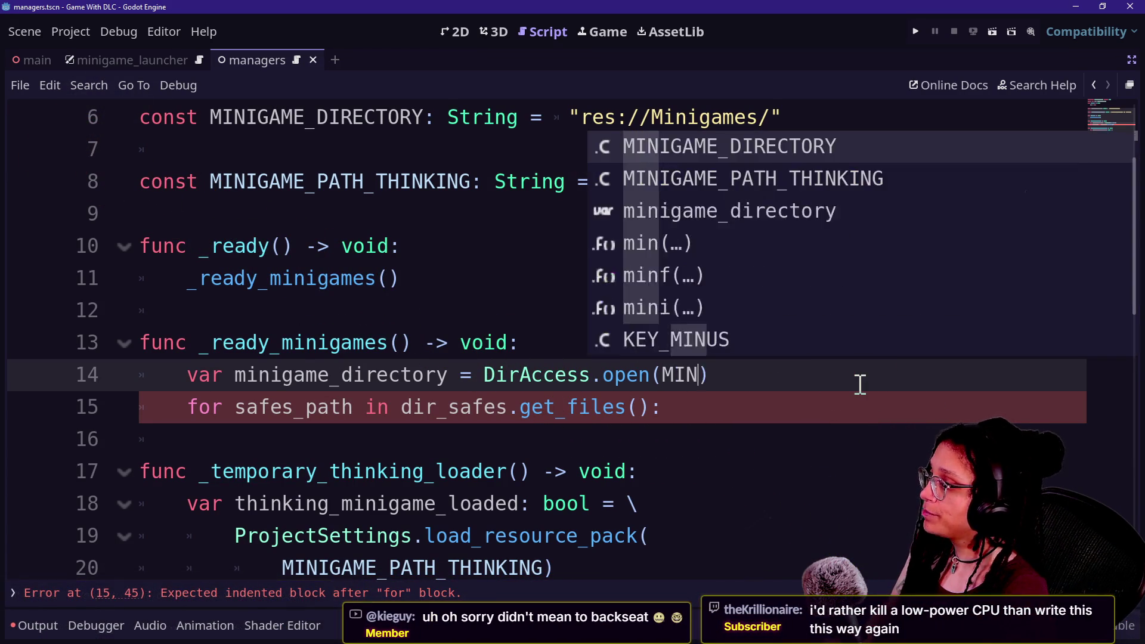
{"action": "type", "text": "DIRECTORY"}
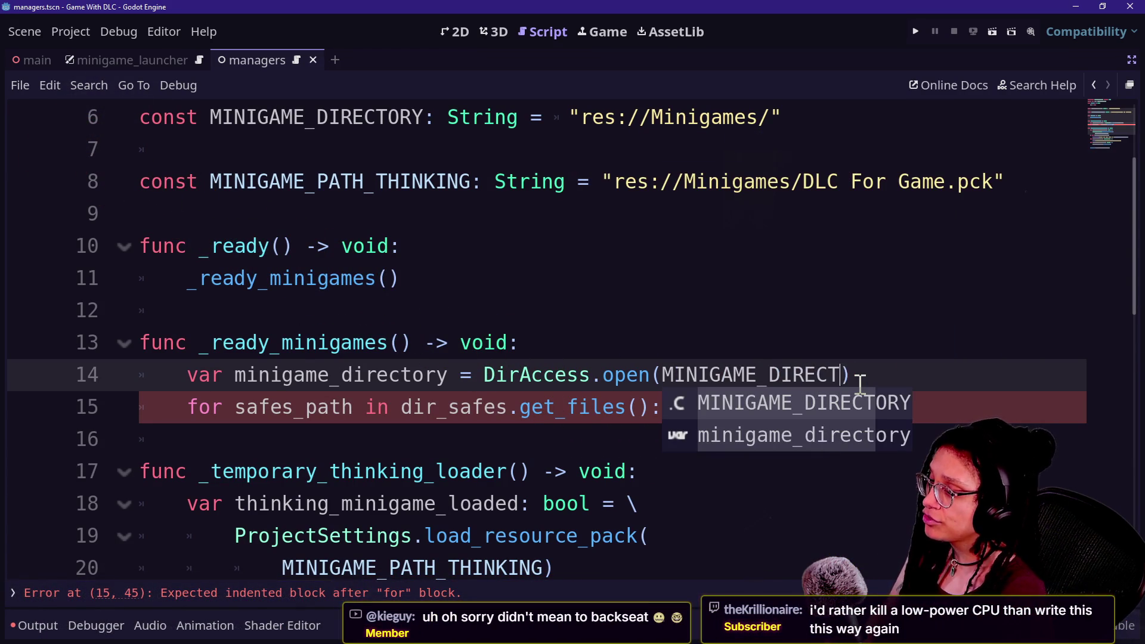
{"action": "mouse_move", "coordinate": [211, 125]}
{"action": "left_mouse_down"}
{"action": "mouse_move", "coordinate": [733, 168]}
{"action": "mouse_move", "coordinate": [785, 133]}
{"action": "left_mouse_up"}
{"action": "left_click", "coordinate": [785, 130]}
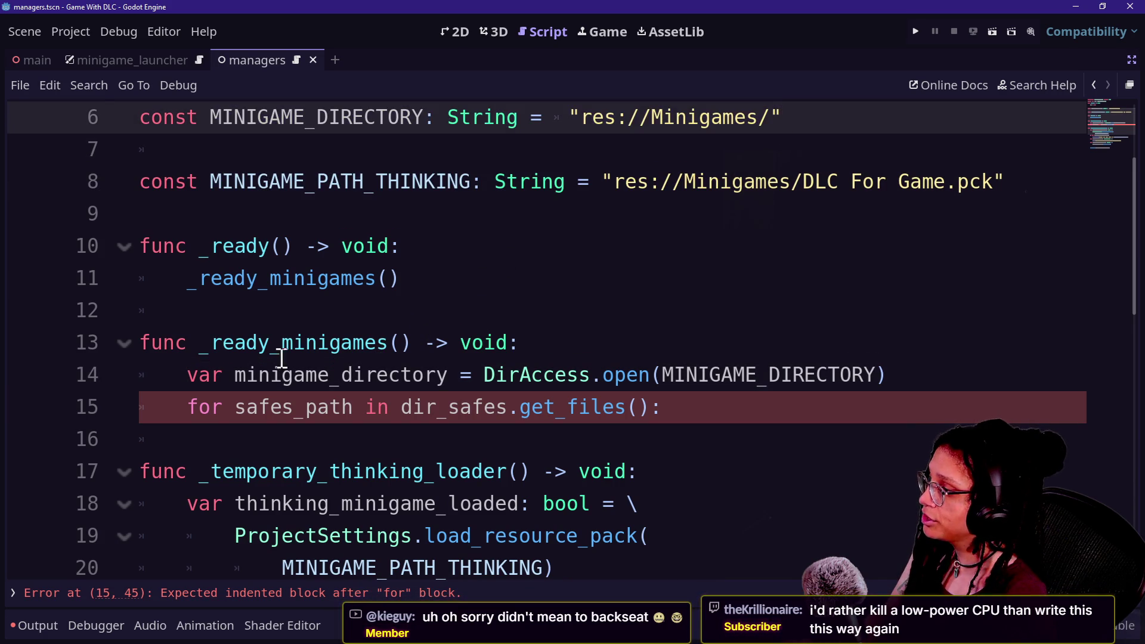
{"action": "left_click", "coordinate": [650, 405]}
{"action": "scroll", "coordinate": [654, 396], "scroll_direction": "down", "scroll_amount": 1}
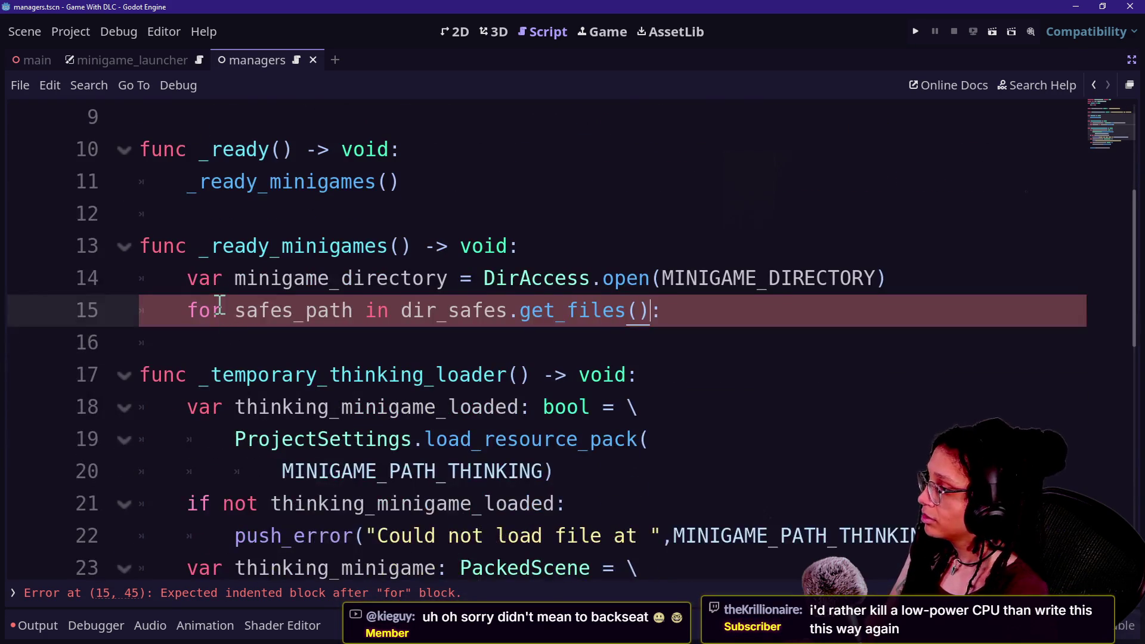
- Rename the for-loop variable on line 15 to minigame
{"action": "left_click_drag", "start_coordinate": [234, 311], "coordinate": [341, 322]}
{"action": "key", "text": "BackSpace"}
{"action": "key", "text": "Delete"}
{"action": "type", "text": "minigame: "}
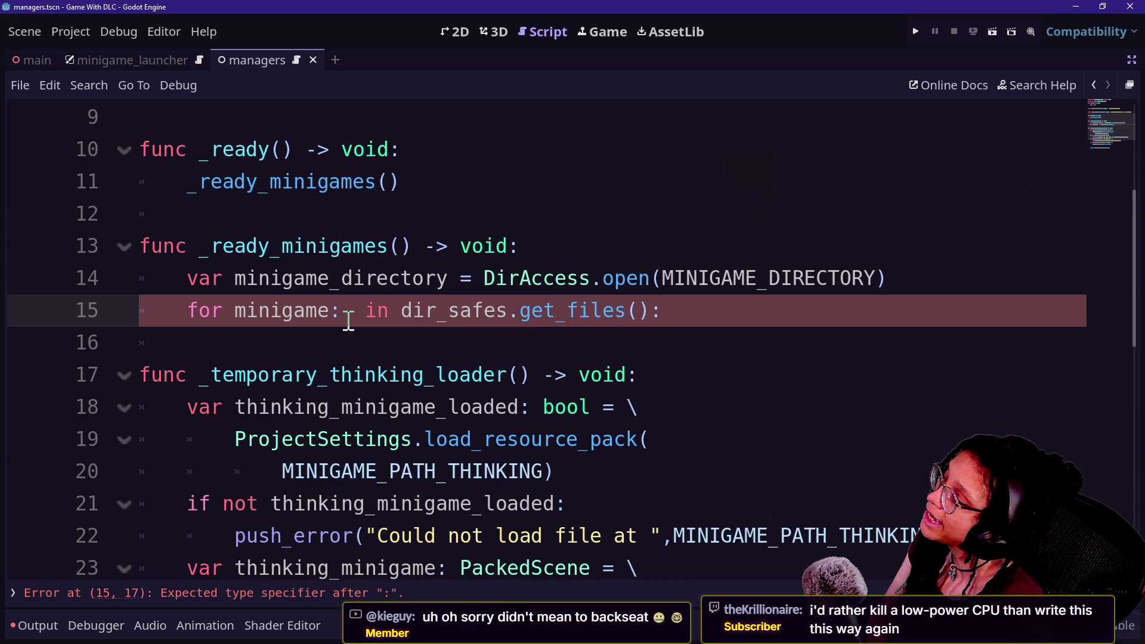
{"action": "type", "text": "Pa"}
{"action": "key", "text": "BackSpace"}
{"action": "key", "text": "BackSpace"}
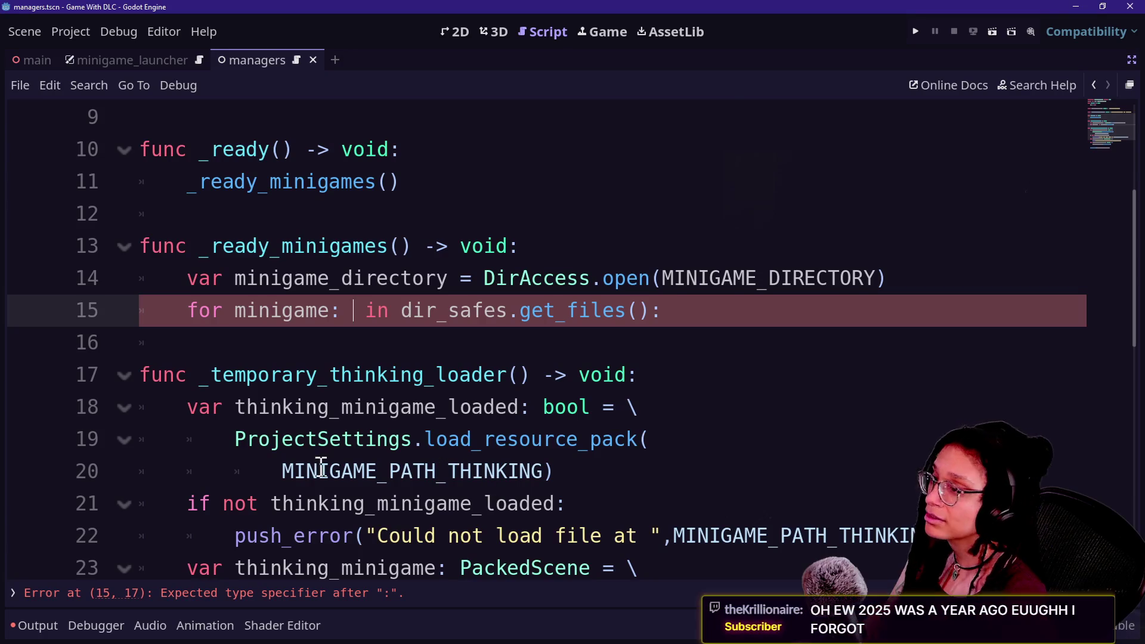
{"action": "left_click", "coordinate": [307, 471]}
{"action": "left_click", "coordinate": [344, 313]}
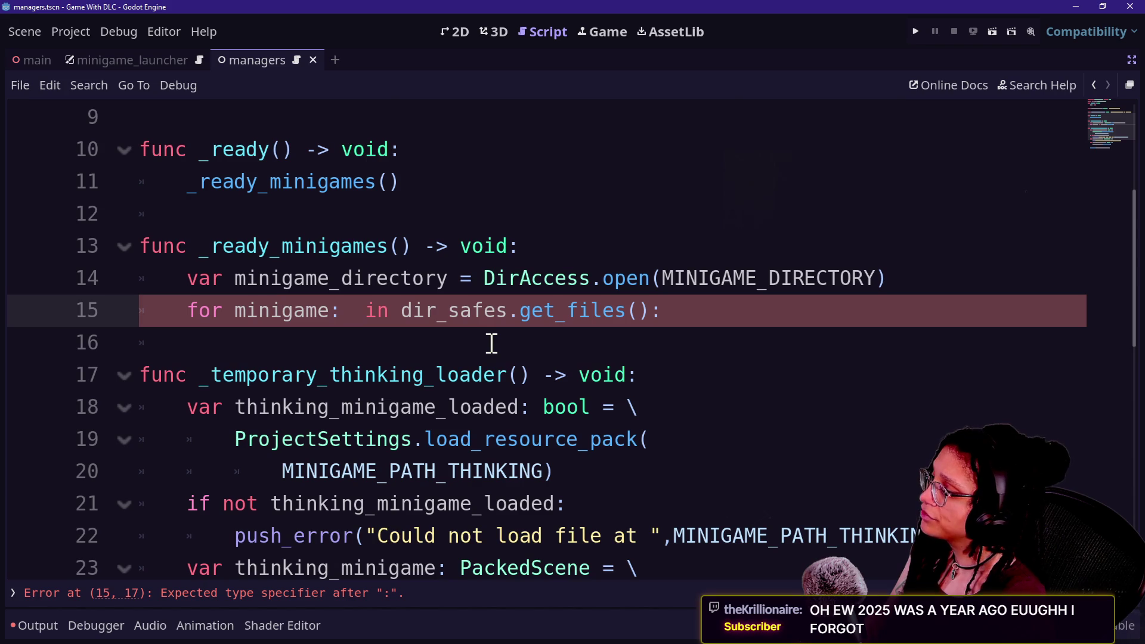
{"action": "key", "text": "BackSpace"}
{"action": "key", "text": "BackSpace"}
- Loop over minigame_directory.get_files(), print each minigame, then save and run the project
{"action": "left_click", "coordinate": [688, 309]}
{"action": "left_click_drag", "start_coordinate": [377, 315], "coordinate": [483, 316]}
{"action": "type", "text": "minigame_directory"}
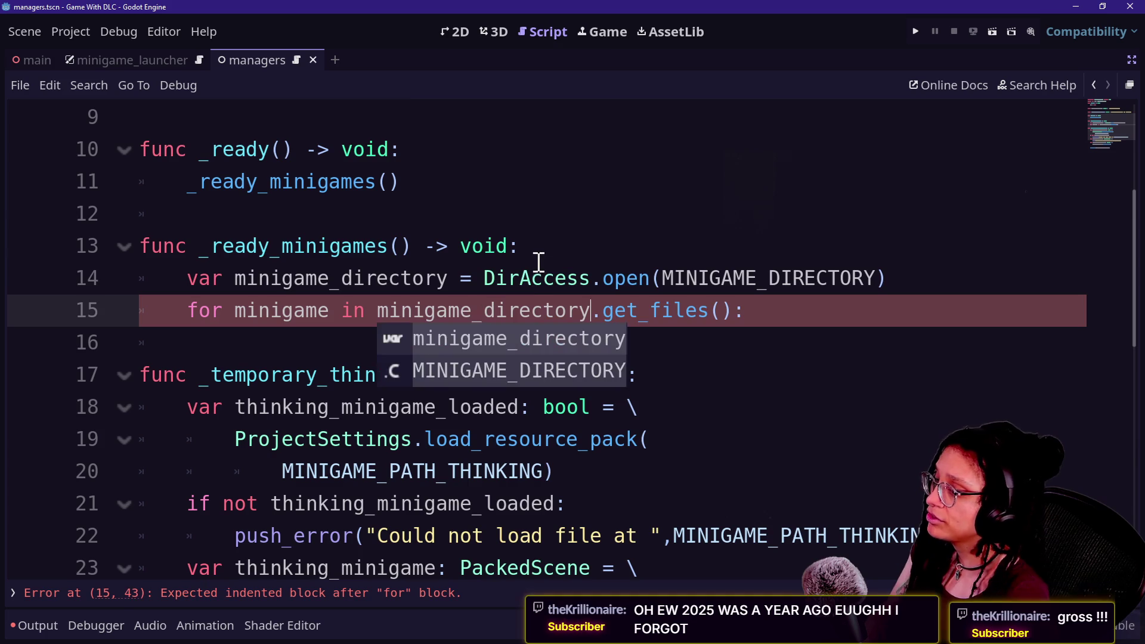
{"action": "key", "text": "End"}
{"action": "key", "text": "Return"}
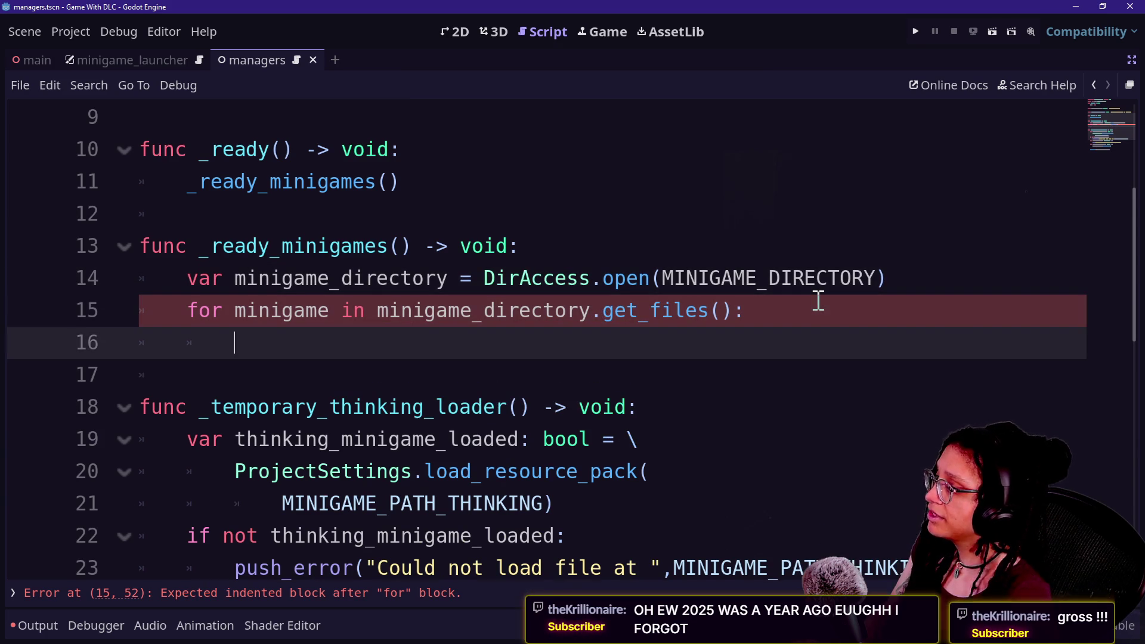
{"action": "type", "text": "print"}
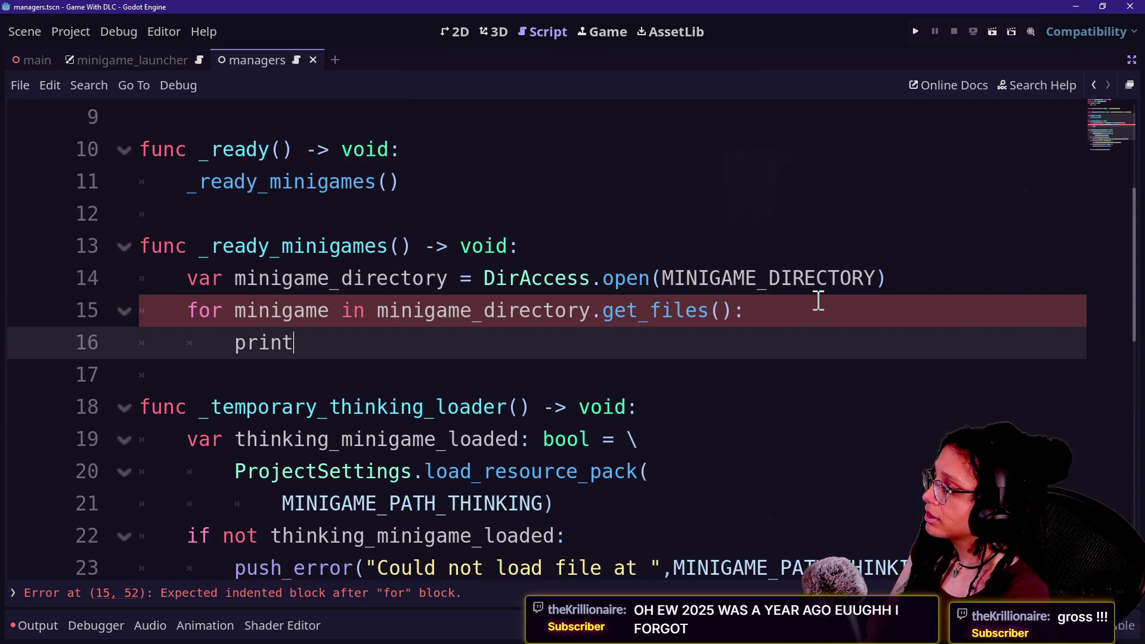
{"action": "type", "text": "."}
{"action": "key", "text": "BackSpace"}
{"action": "type", "text": "(m"}
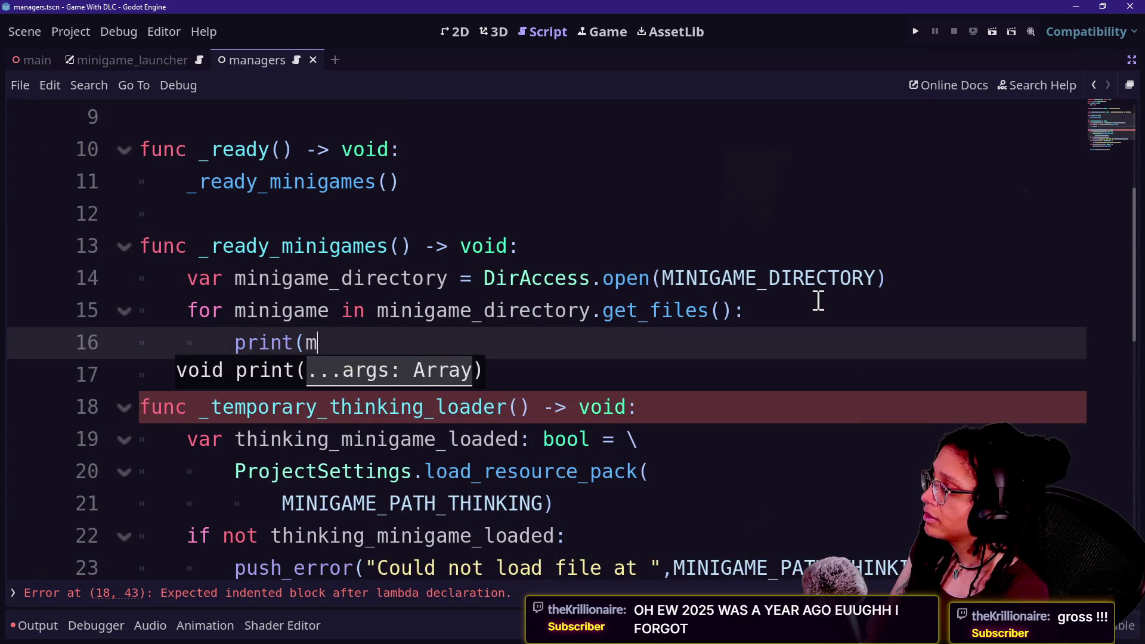
{"action": "type", "text": "inigame)"}
{"action": "left_click", "coordinate": [565, 316]}
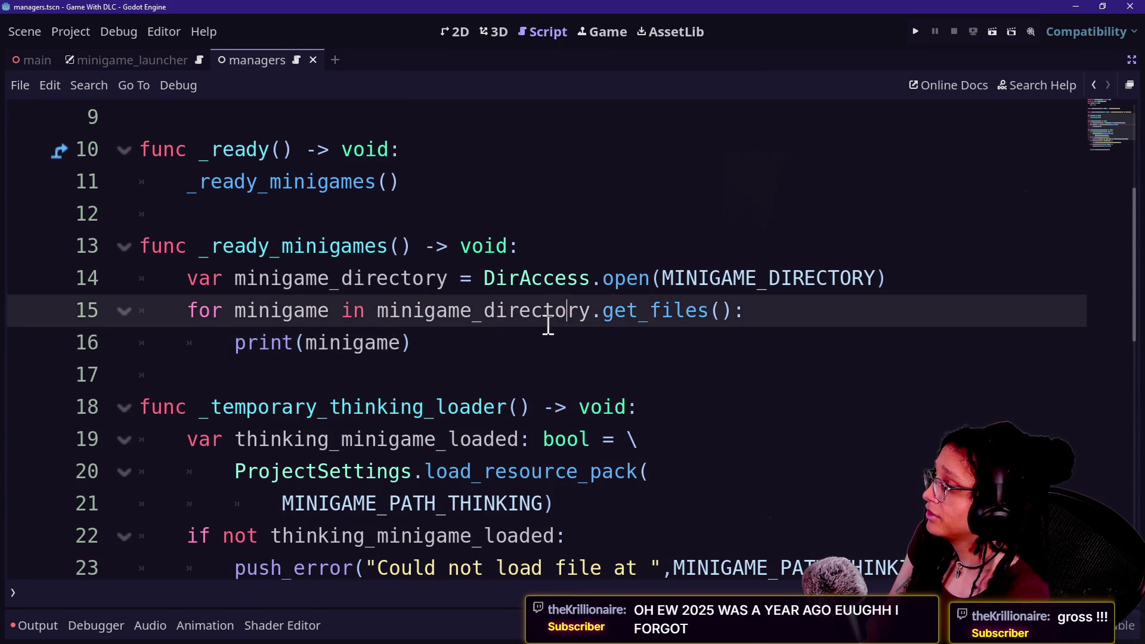
{"action": "key", "text": "ctrl+s"}
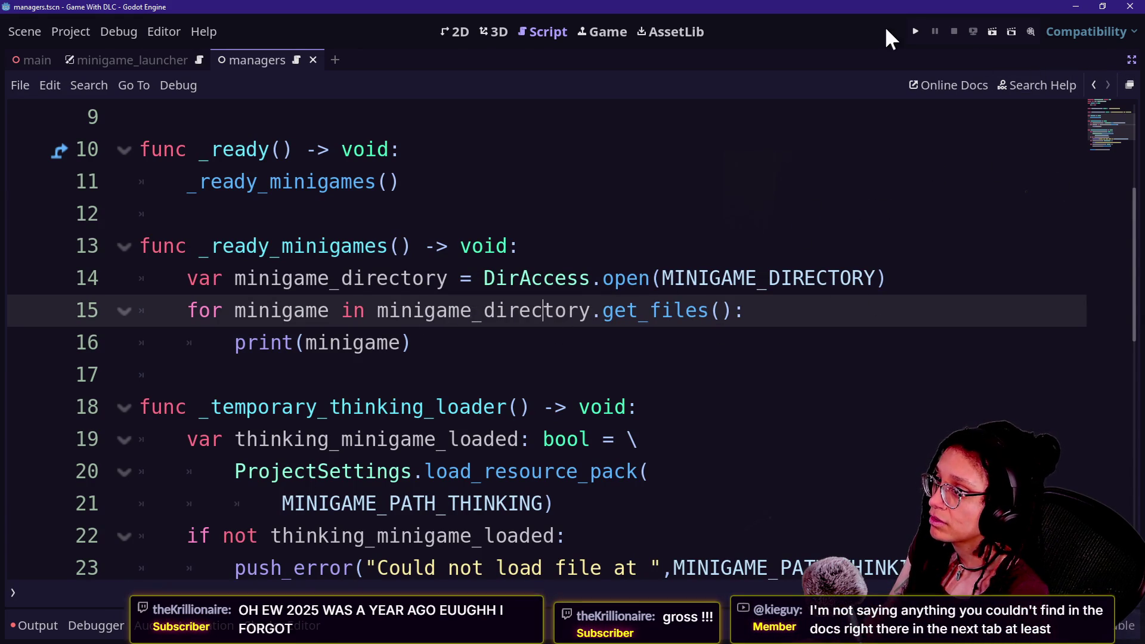
{"action": "left_click", "coordinate": [915, 31]}
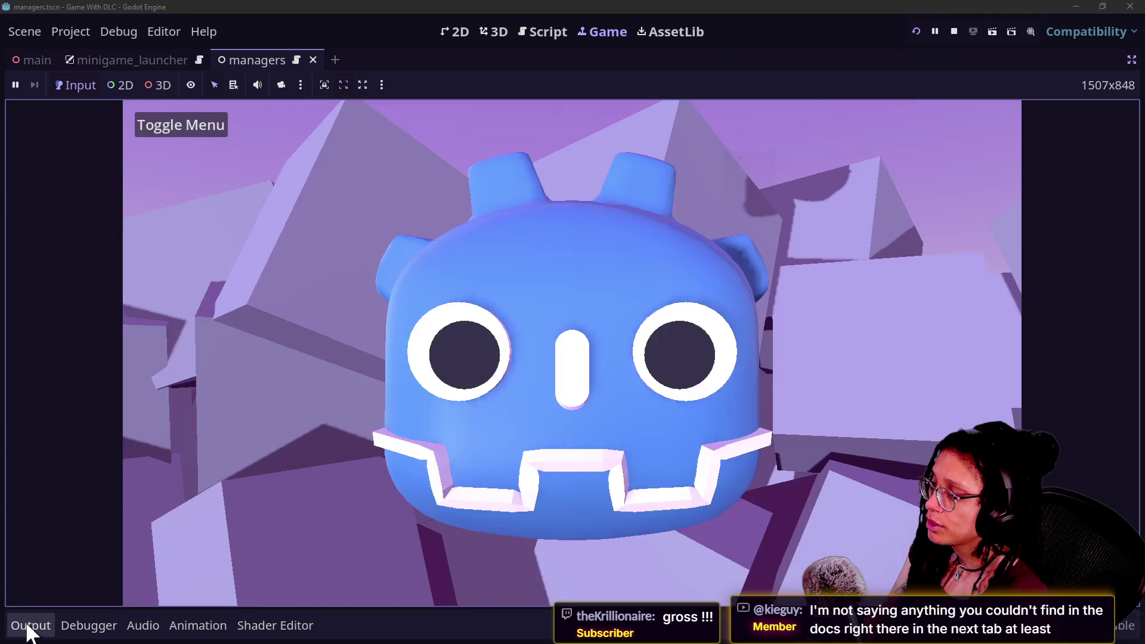
- Confirm minigame_thinking.pck appears in the Output log, then return to the managers script
{"action": "left_click", "coordinate": [27, 625]}
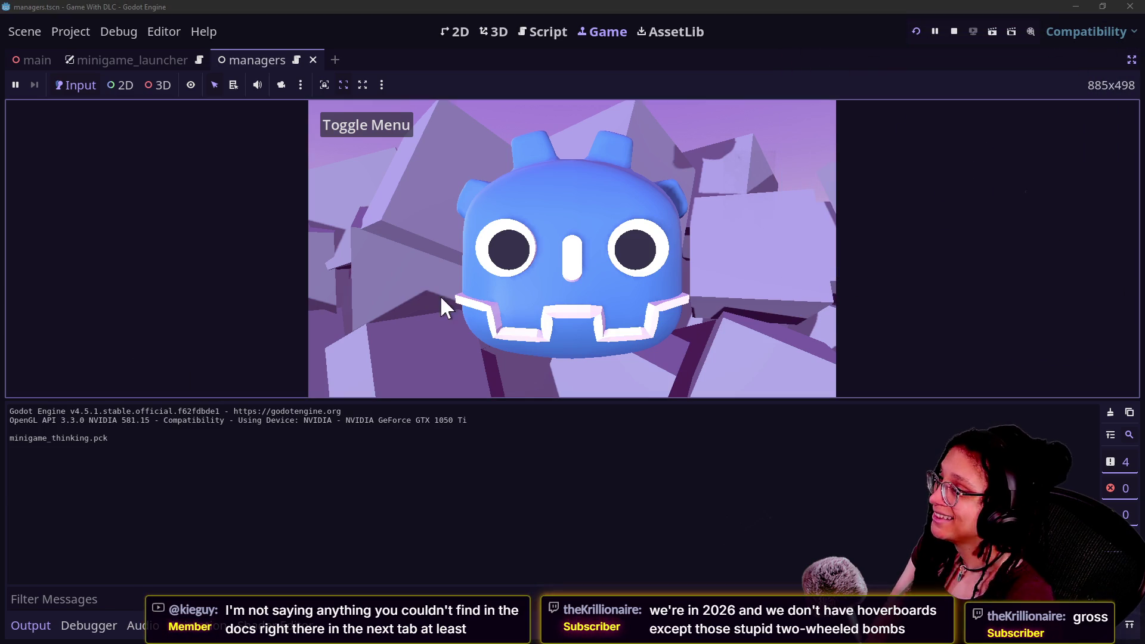
{"action": "left_click", "coordinate": [545, 33]}
{"action": "scroll", "coordinate": [488, 319], "scroll_direction": "down", "scroll_amount": 2}
{"action": "left_click", "coordinate": [465, 334], "text": "shift"}
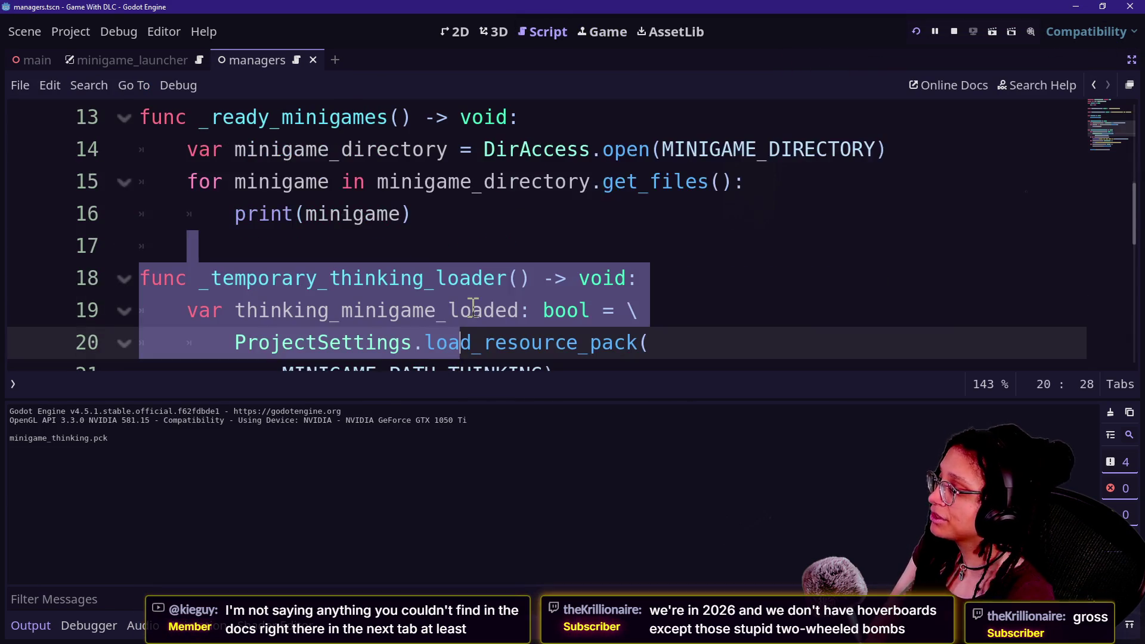
- Declare the loop variable as minigame: String and restart the running project
{"action": "left_click", "coordinate": [419, 196]}
{"action": "left_click", "coordinate": [435, 218]}
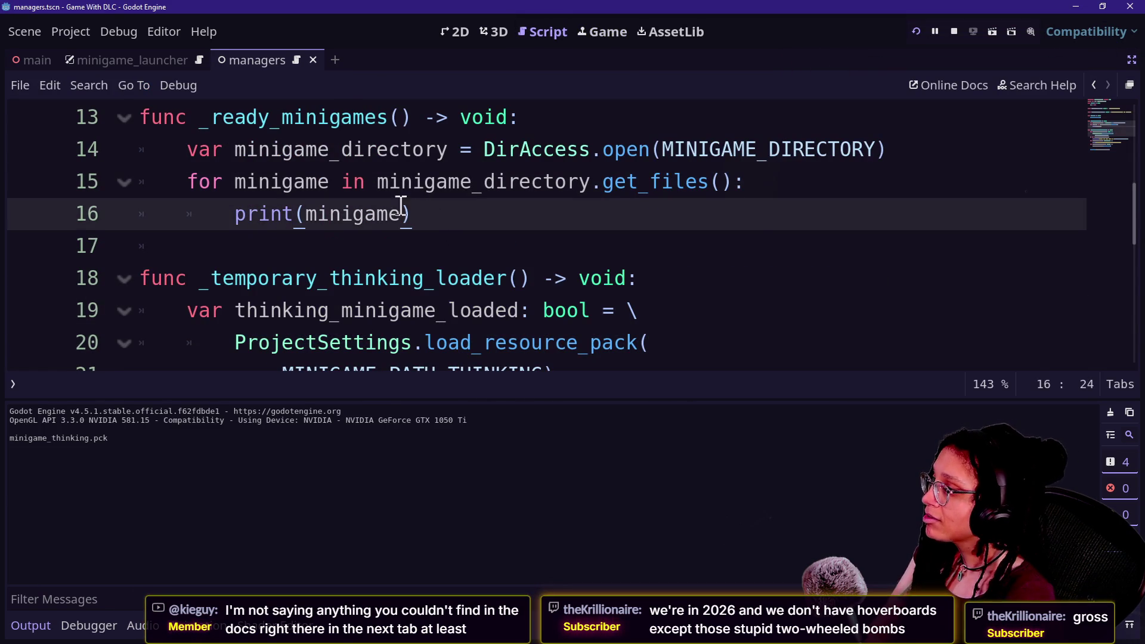
{"action": "left_click", "coordinate": [331, 182]}
{"action": "type", "text": ":"}
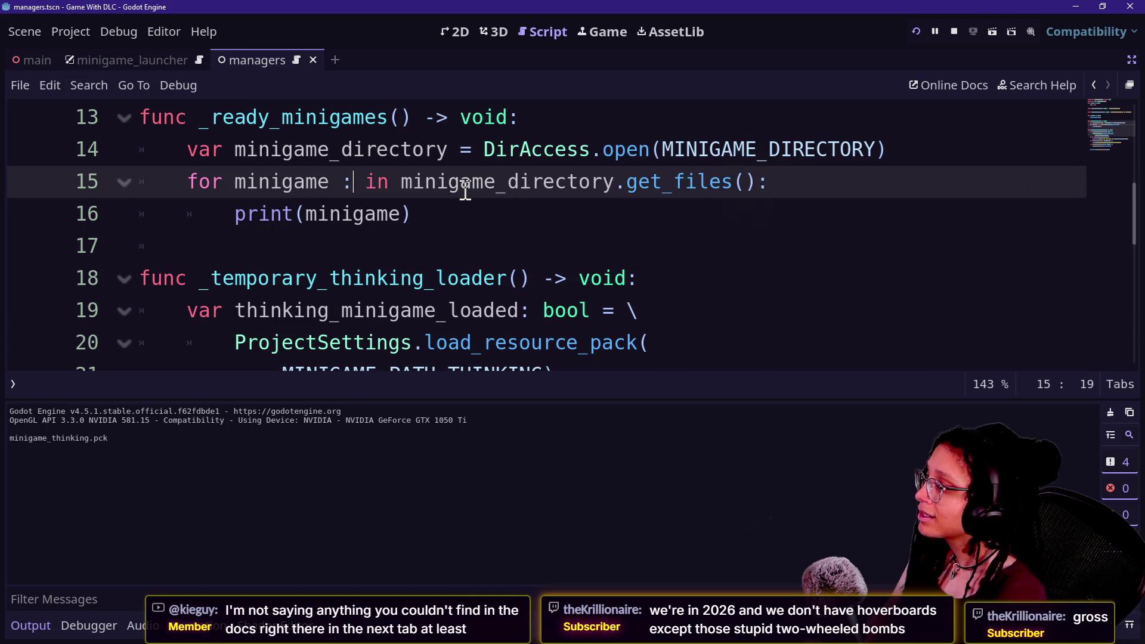
{"action": "type", "text": " String"}
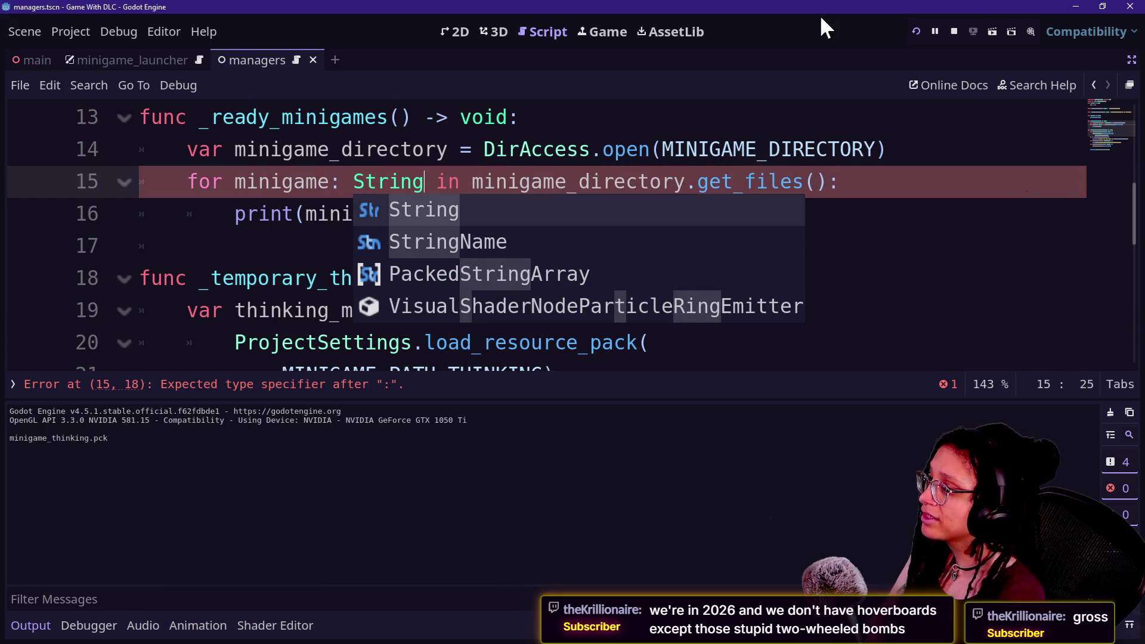
{"action": "left_click", "coordinate": [916, 31]}
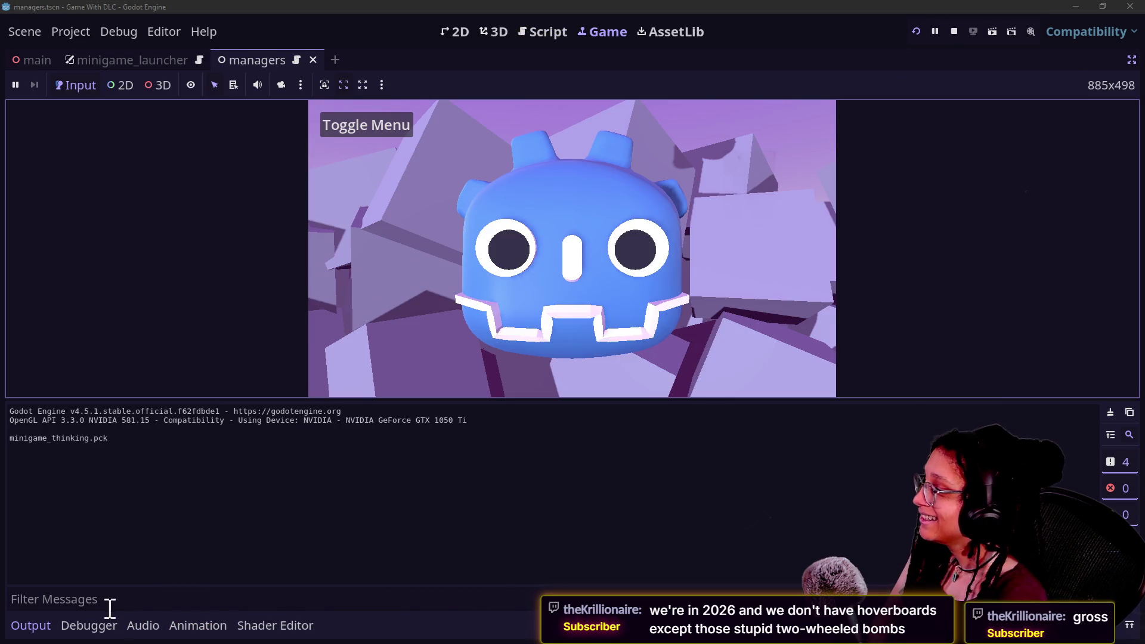
{"action": "left_click", "coordinate": [562, 30]}
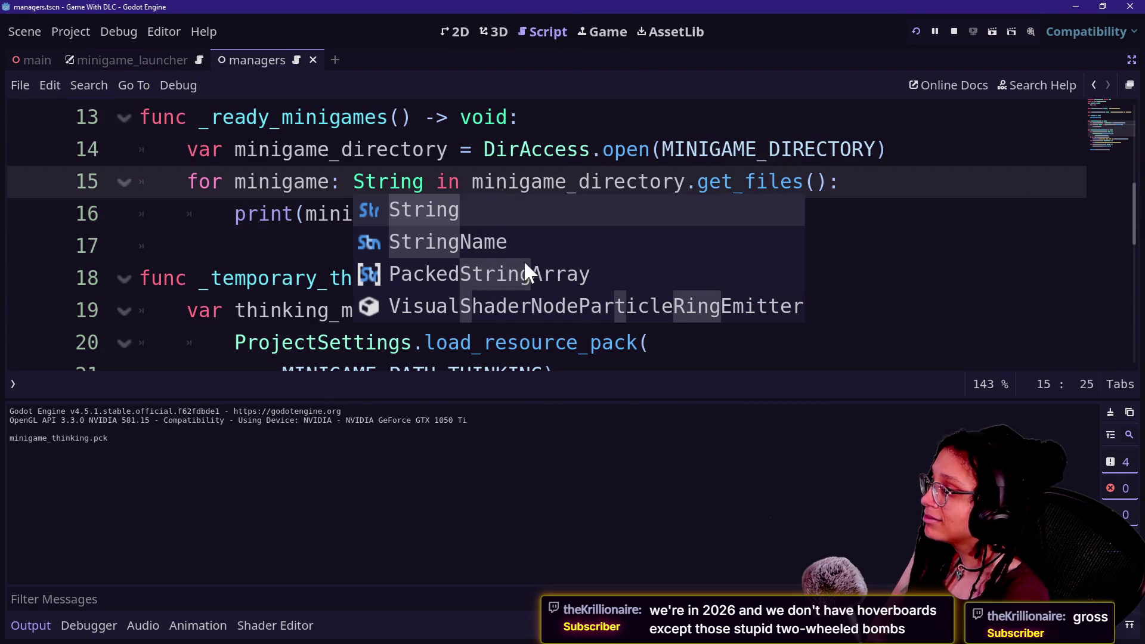
{"action": "left_click", "coordinate": [495, 181]}
{"action": "left_click", "coordinate": [535, 214]}
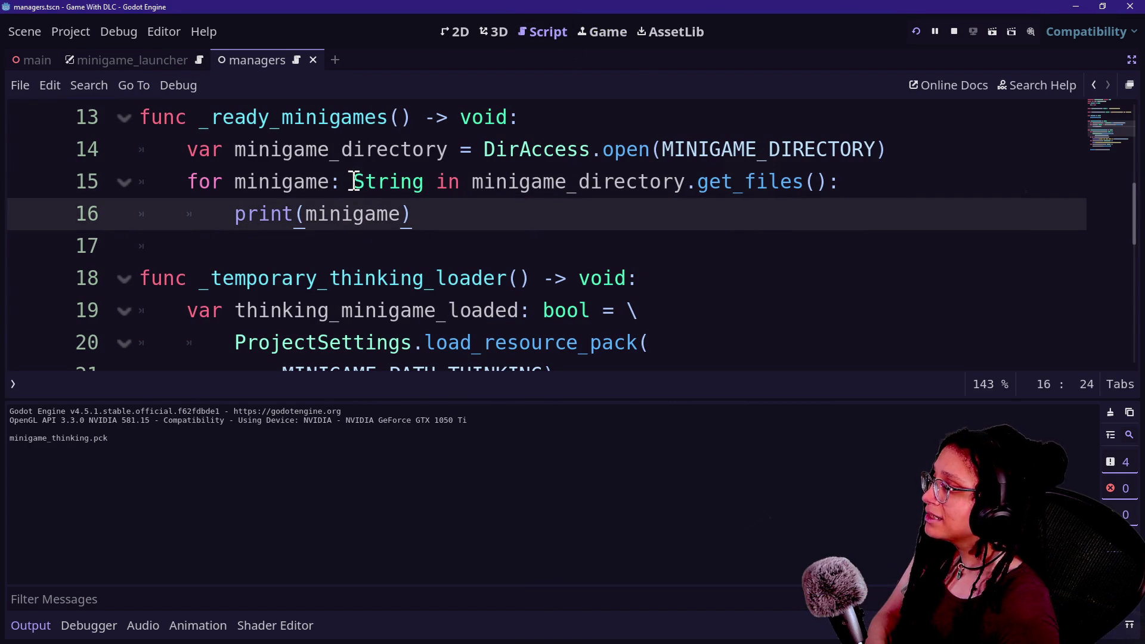
{"action": "left_click_drag", "start_coordinate": [357, 181], "coordinate": [393, 187]}
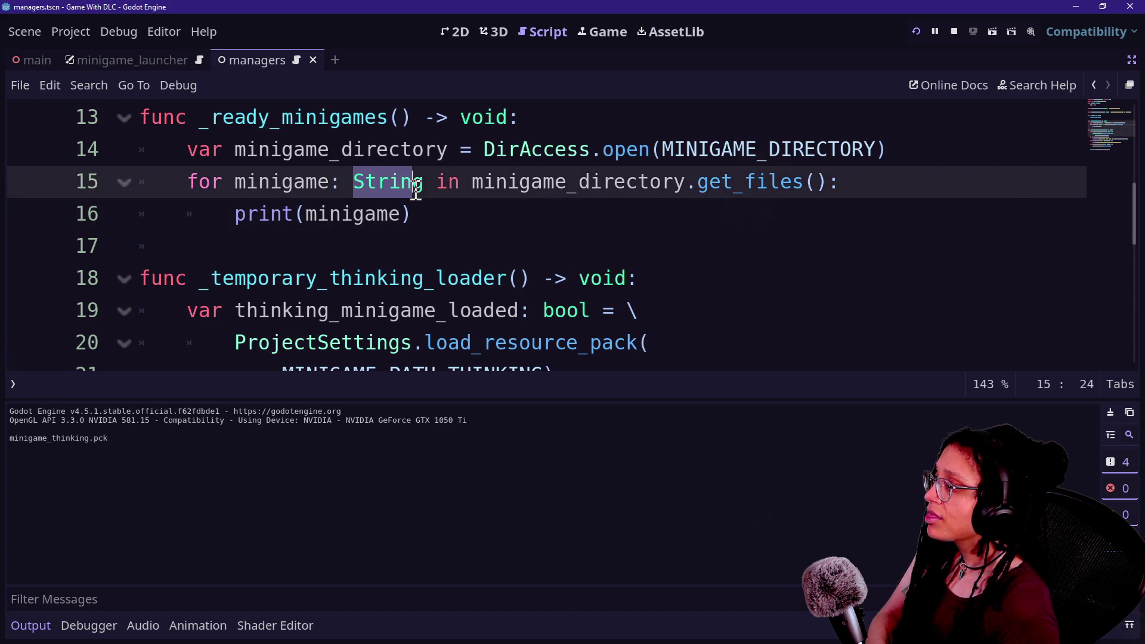
{"action": "left_click", "coordinate": [422, 192]}
{"action": "left_click", "coordinate": [430, 212]}
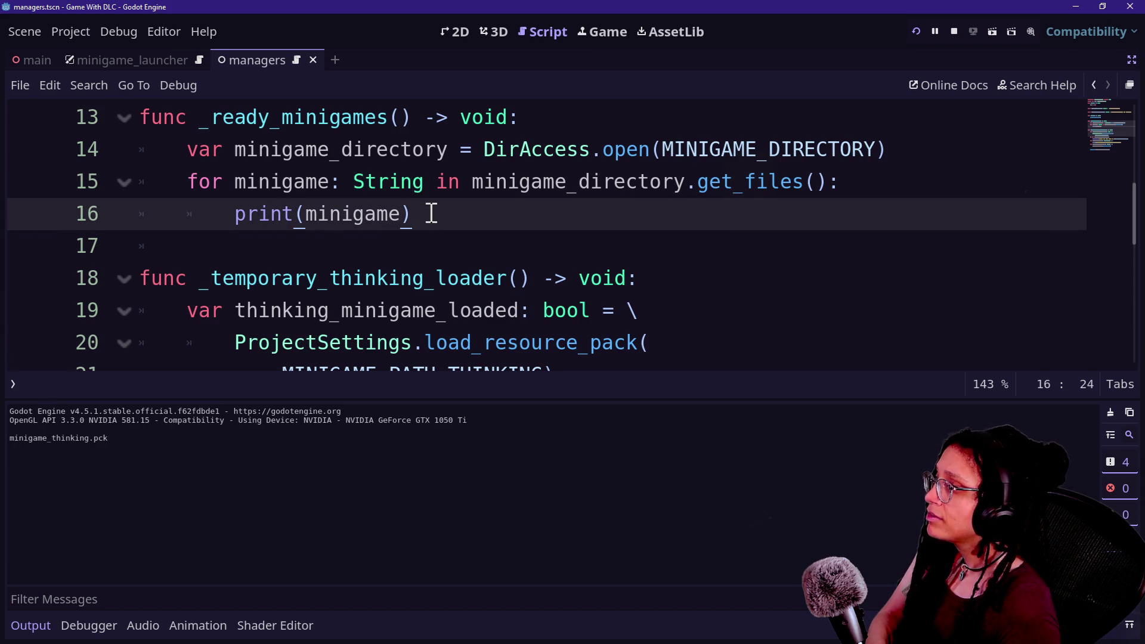
- Rename the loop variable to minigame_string and replace the print with if minigame_string.ends_with(".pck")
{"action": "key", "text": "BackSpace"}
{"action": "key", "text": "BackSpace"}
{"action": "key", "text": "BackSpace"}
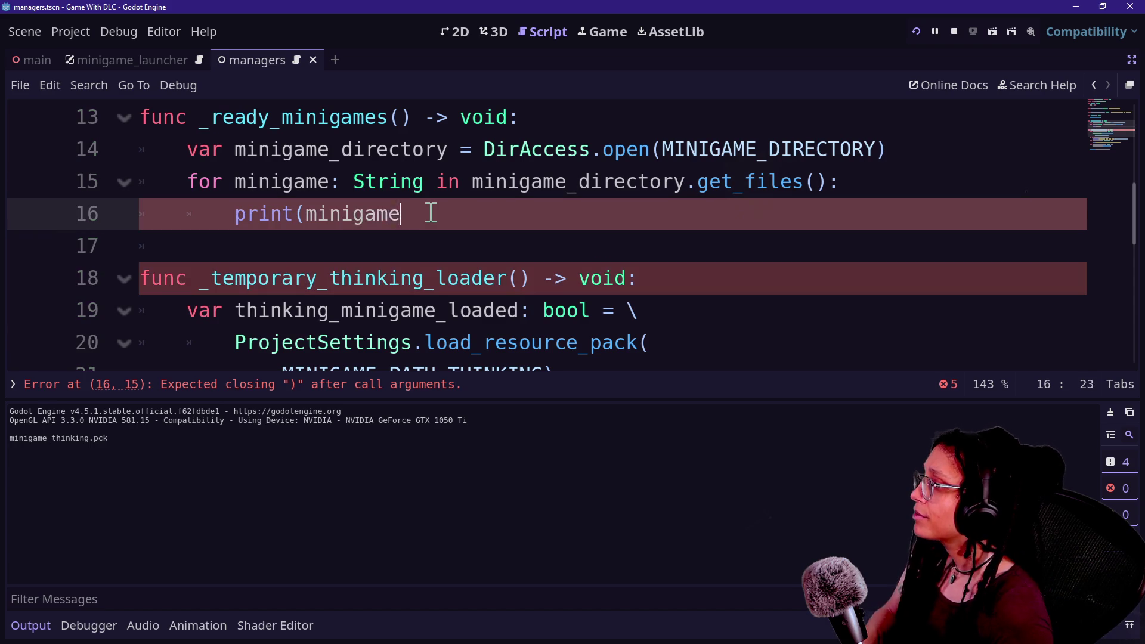
{"action": "key", "text": "BackSpace"}
{"action": "key", "text": "BackSpace"}
{"action": "key", "text": "BackSpace"}
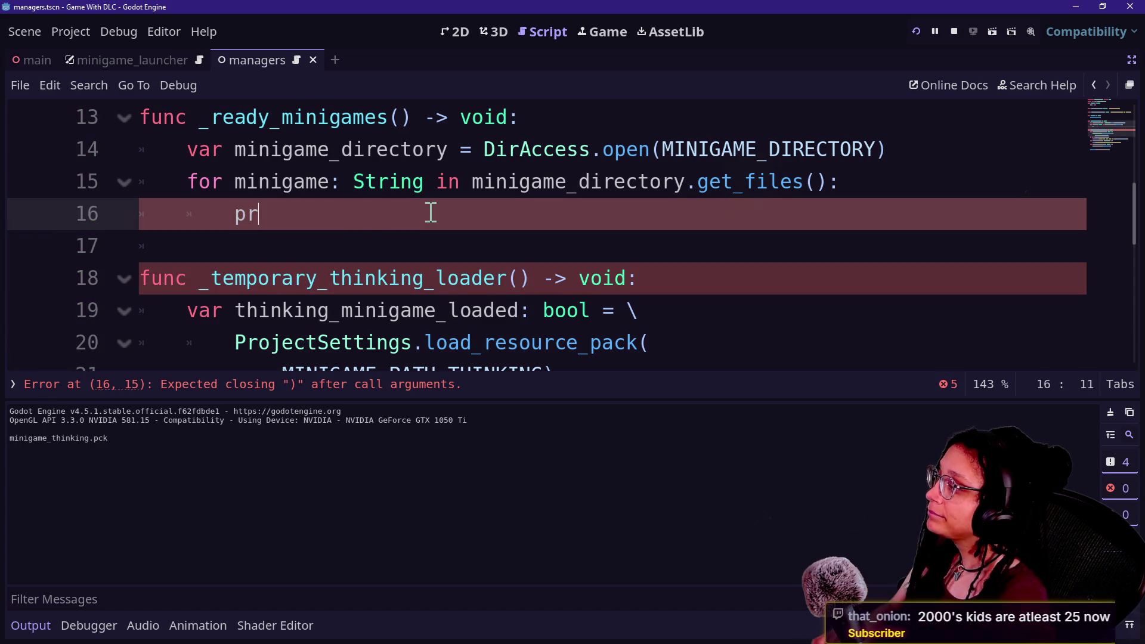
{"action": "key", "text": "Tab"}
{"action": "key", "text": "Tab"}
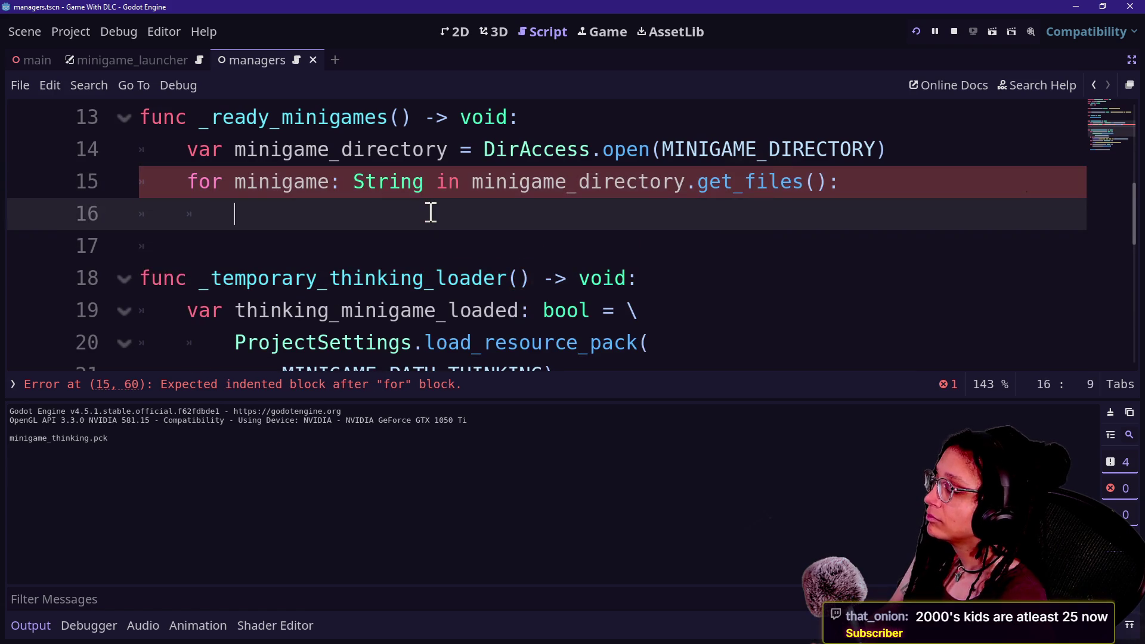
{"action": "type", "text": "if m"}
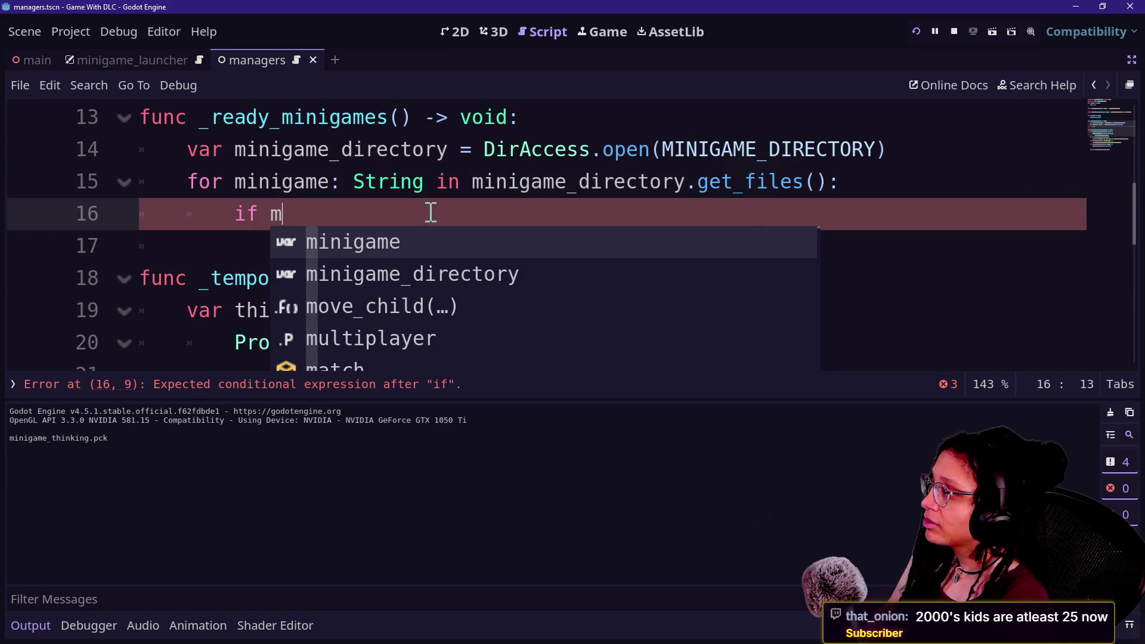
{"action": "left_click", "coordinate": [339, 184]}
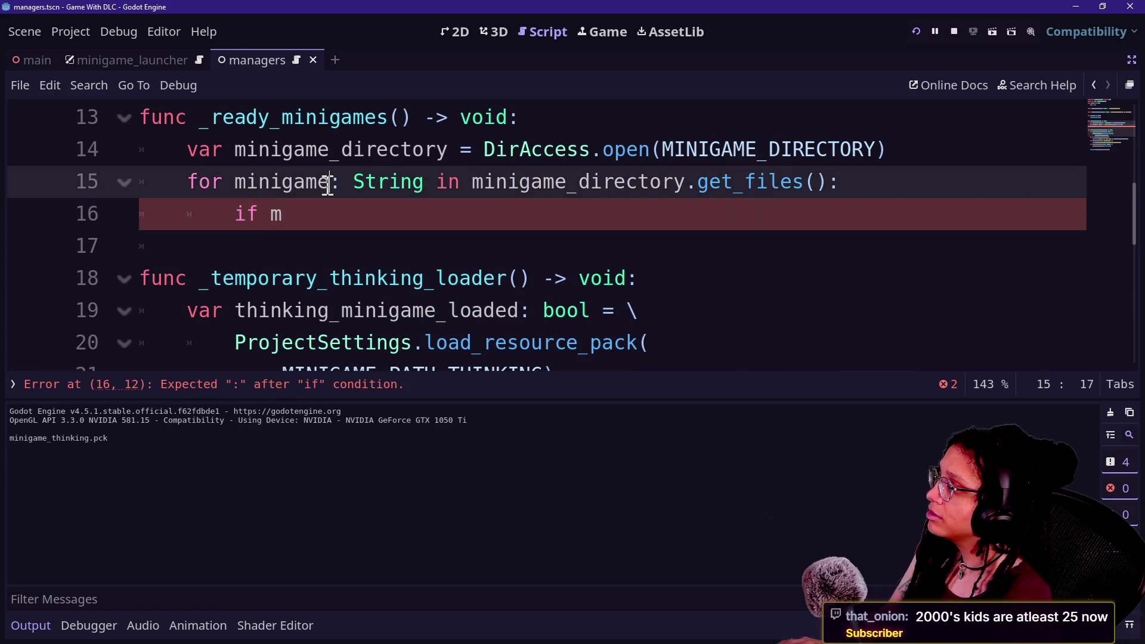
{"action": "type", "text": "_string"}
{"action": "left_click", "coordinate": [300, 212]}
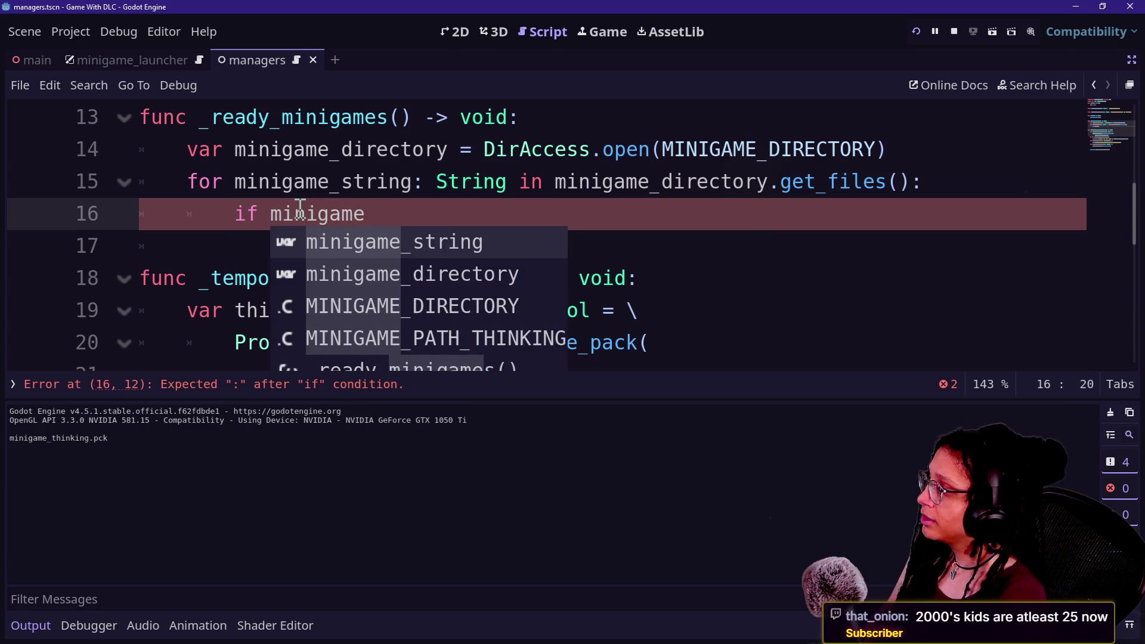
{"action": "key", "text": "Return"}
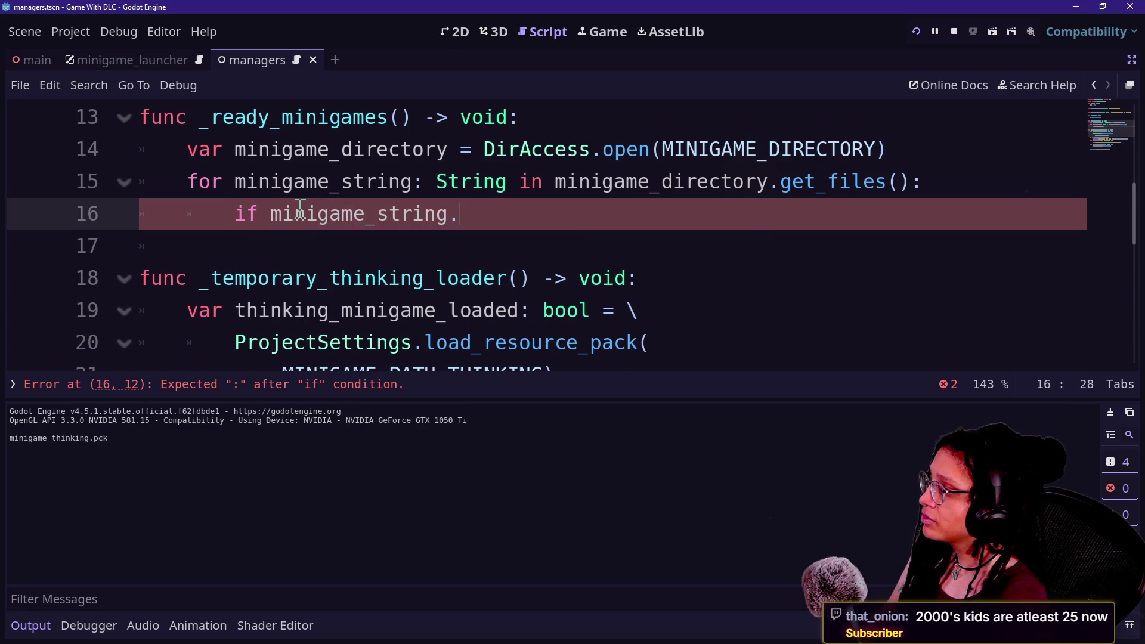
{"action": "type", "text": "en"}
{"action": "key", "text": "Return"}
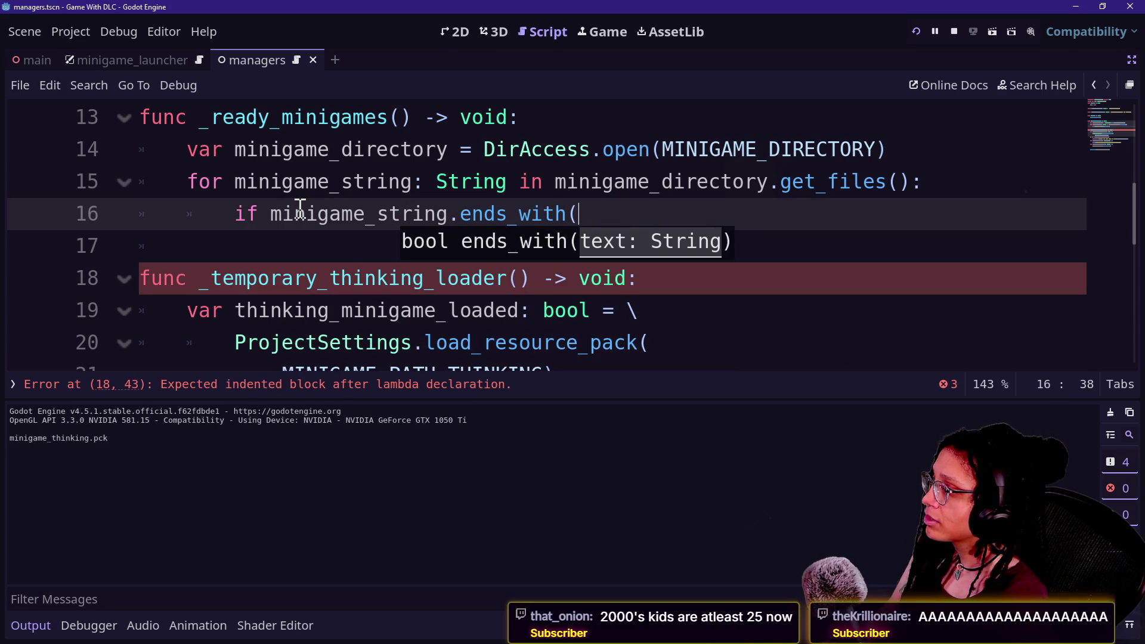
{"action": "type", "text": "\""}
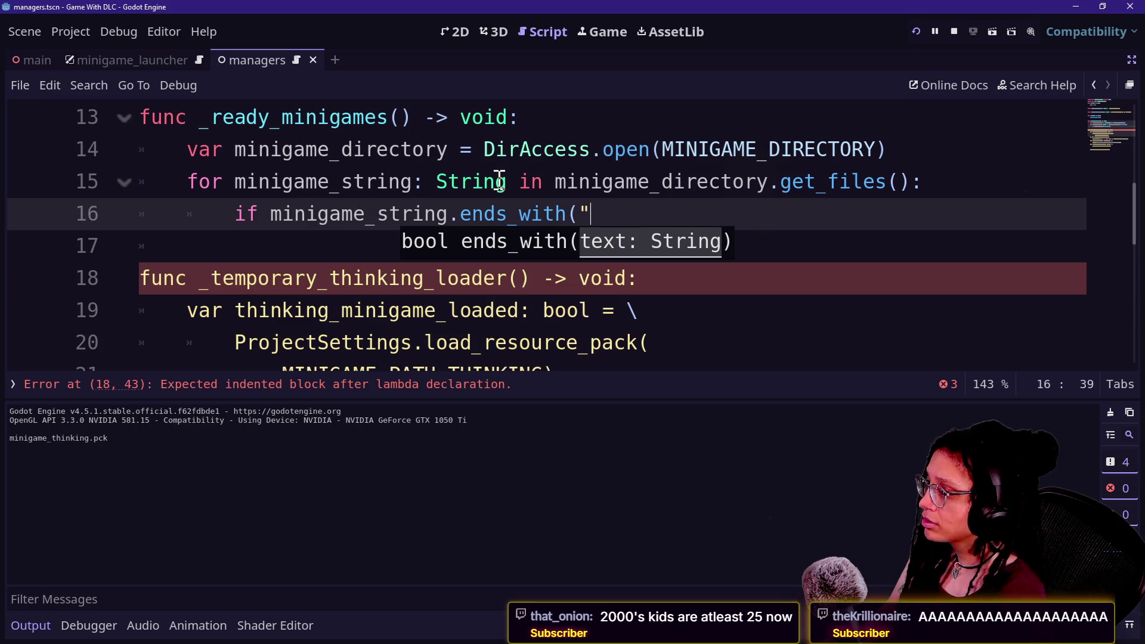
{"action": "type", "text": ".pck\""}
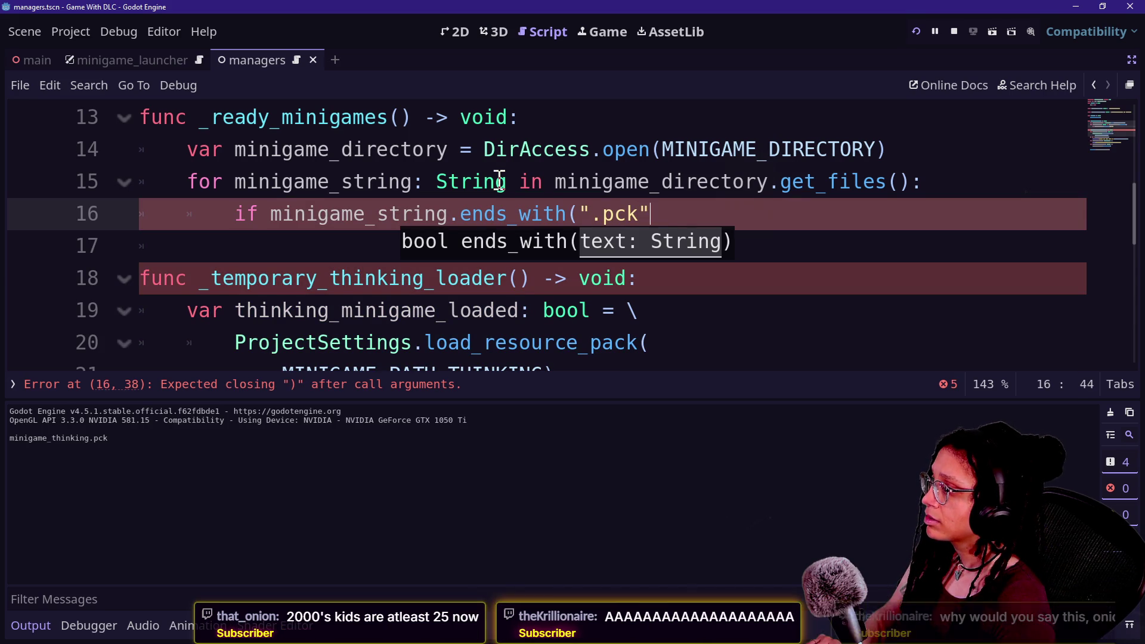
{"action": "type", "text": ")"}
- Start a String variable declaration for ".pck" under the _ready_minigames header
{"action": "left_click", "coordinate": [653, 117]}
{"action": "key", "text": "Return"}
{"action": "type", "text": "var "}
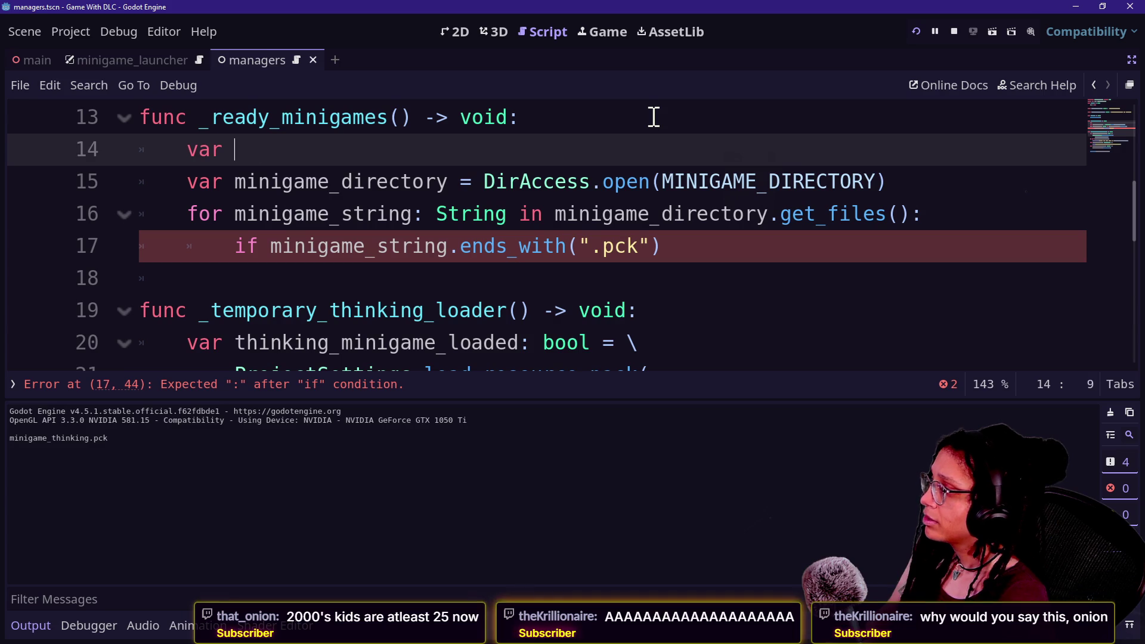
{"action": "type", "text": "pcpck_string"}
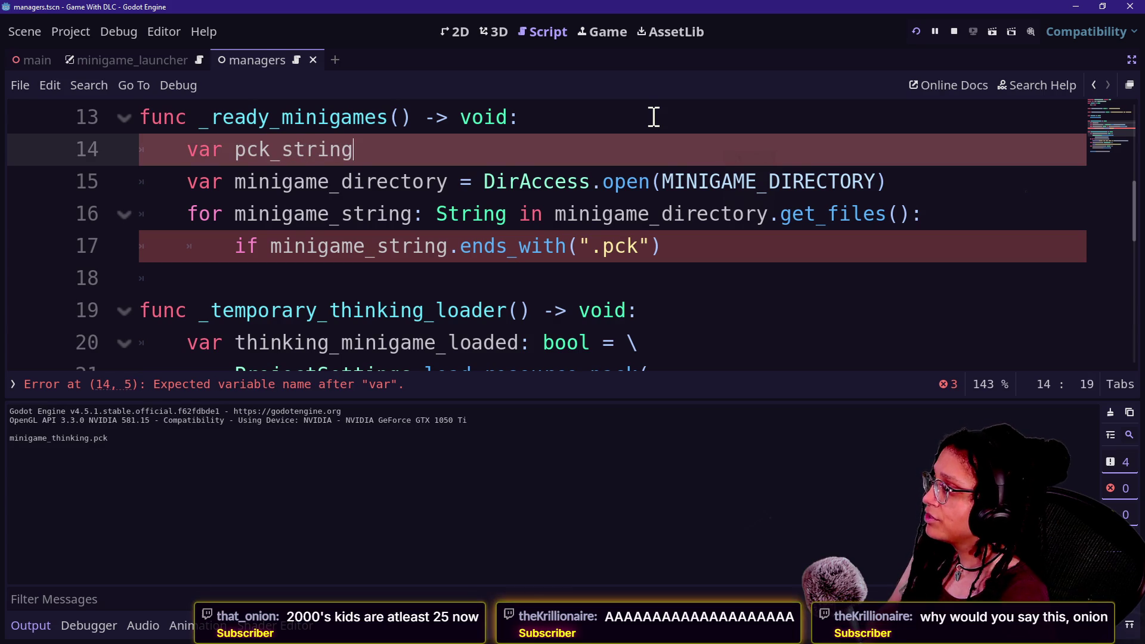
{"action": "type", "text": ": String = \""}
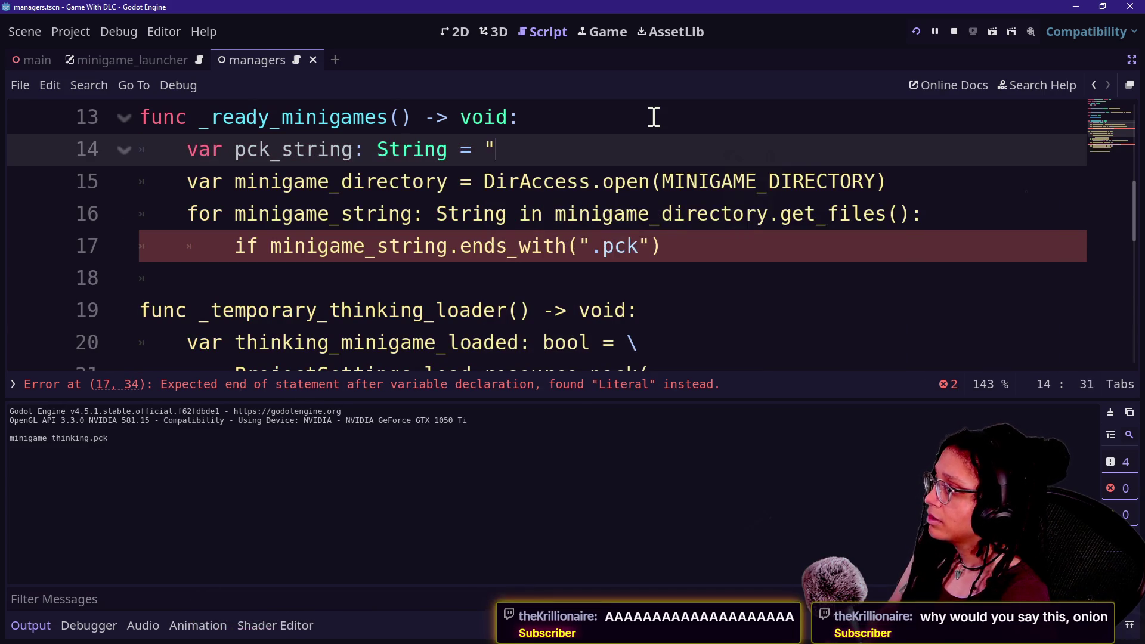
{"action": "type", "text": "pck\""}
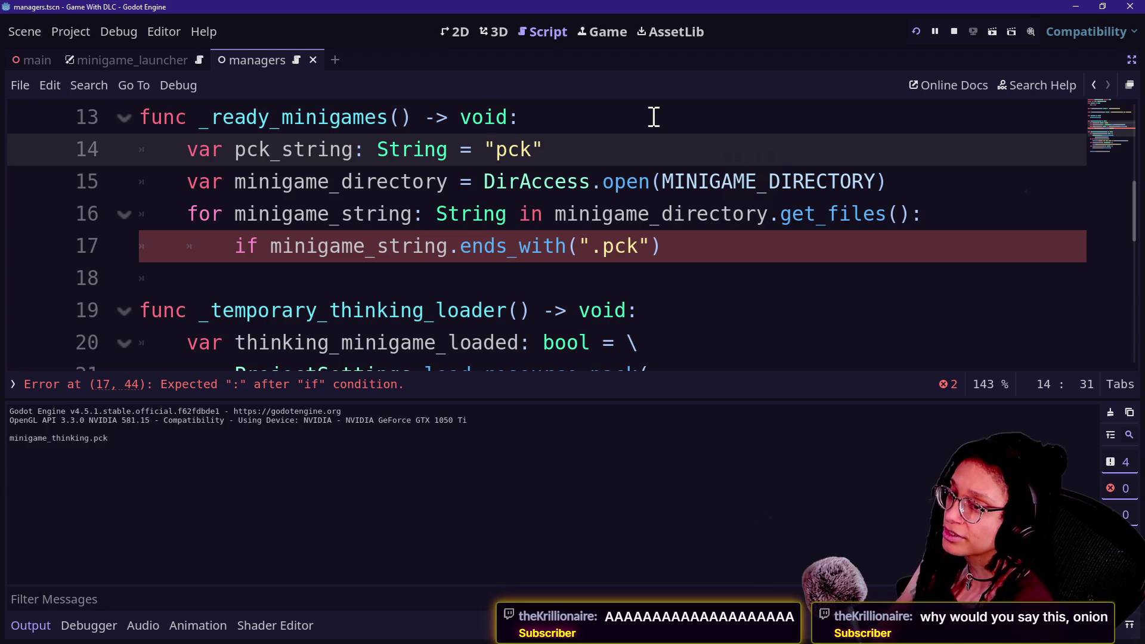
- Finish the declaration as var pck_string: String = ".pck"
{"action": "type", "text": "."}
{"action": "key", "text": "Down"}
{"action": "key", "text": "Down"}
{"action": "key", "text": "Up"}
{"action": "key", "text": "Up"}
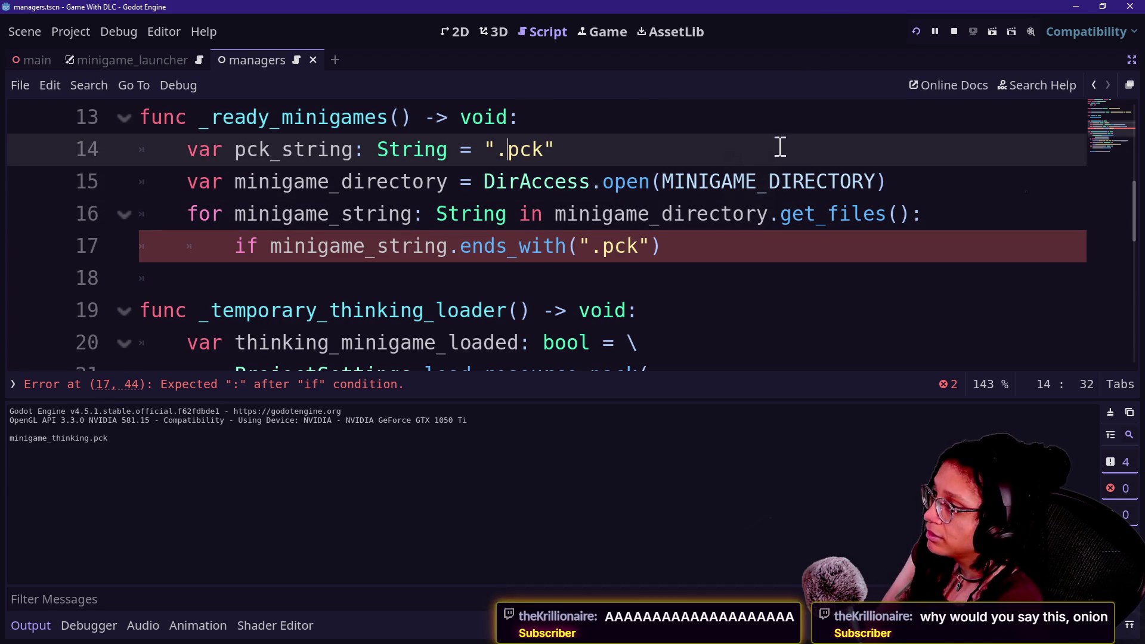
- Close the ends_with(".pck") if check with a colon and add an indented body line
{"action": "left_click", "coordinate": [739, 309]}
{"action": "left_click", "coordinate": [781, 275]}
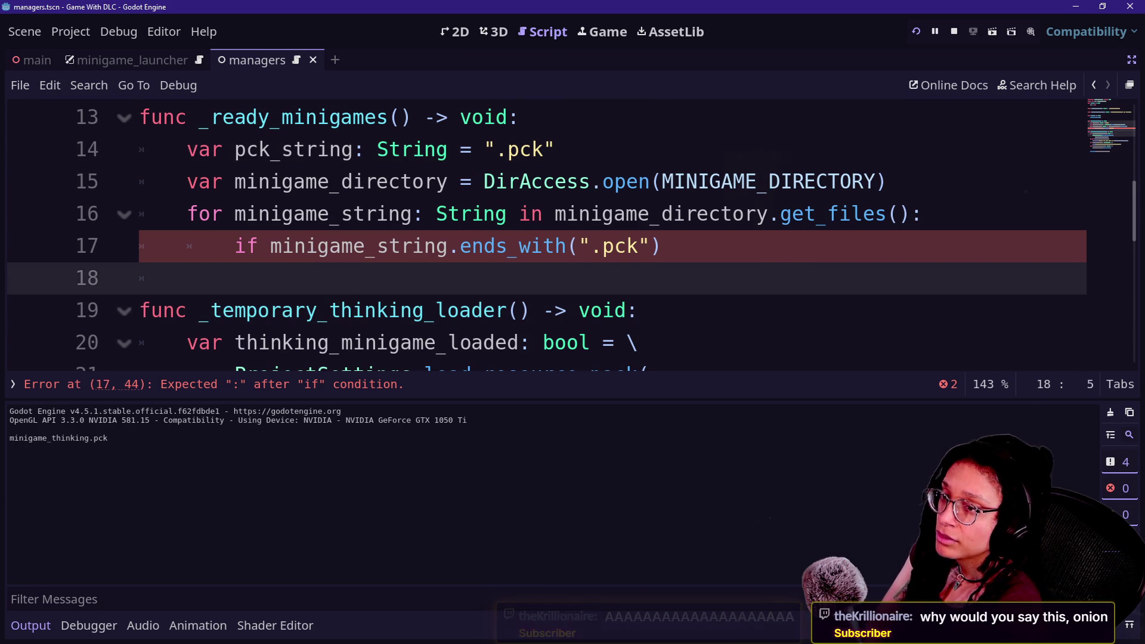
{"action": "left_click", "coordinate": [735, 185]}
{"action": "left_click", "coordinate": [764, 248]}
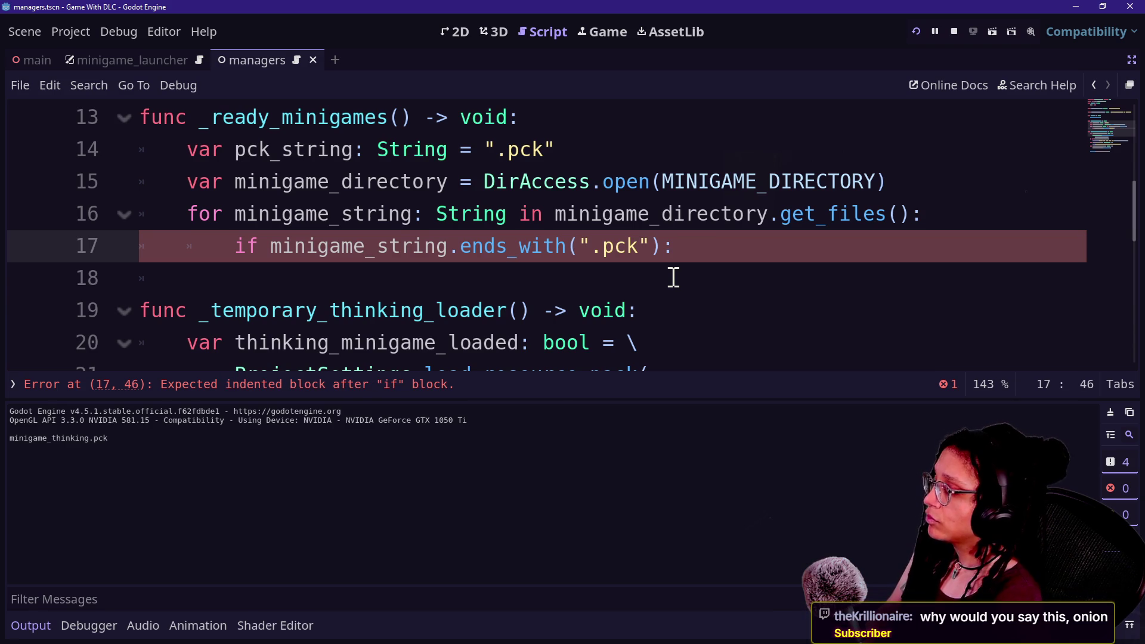
{"action": "key", "text": "Return"}
{"action": "mouse_move", "coordinate": [614, 184]}
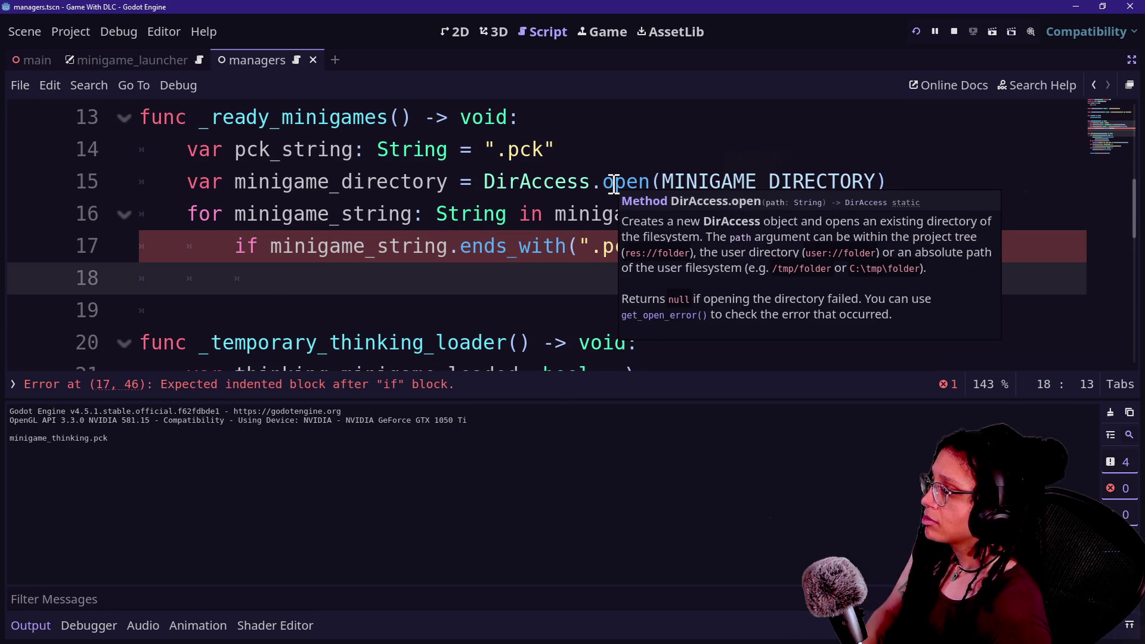
{"action": "key", "text": "ctrl+j"}
{"action": "type", "text": "_"}
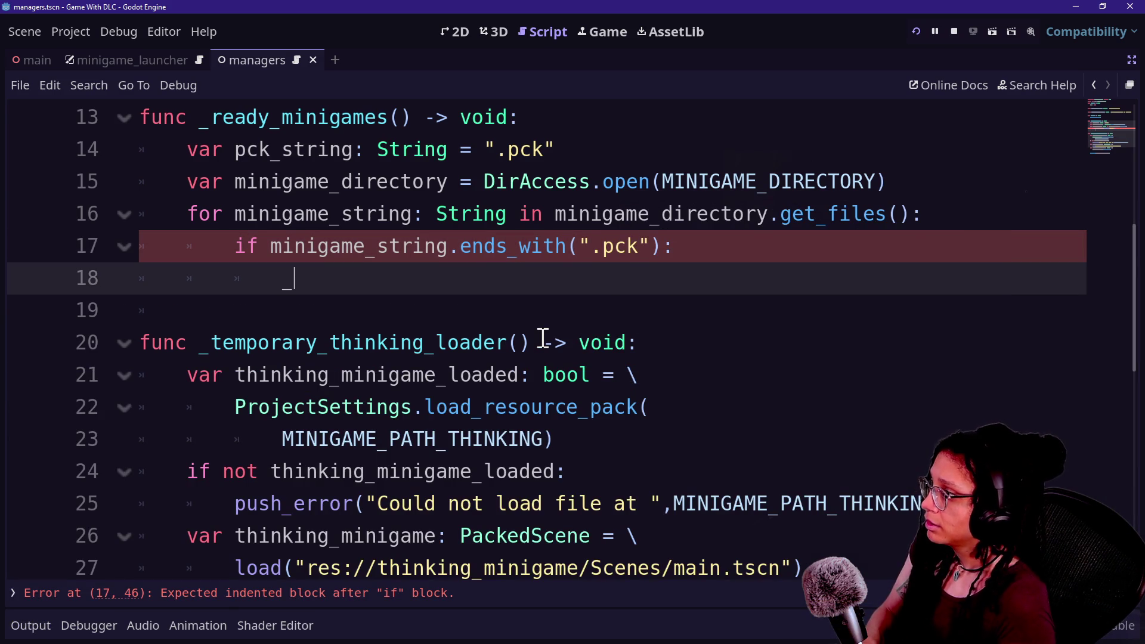
- Call _load_minigame(minigame_string) in the if body and delete the pck_string declaration
{"action": "type", "text": "load_"}
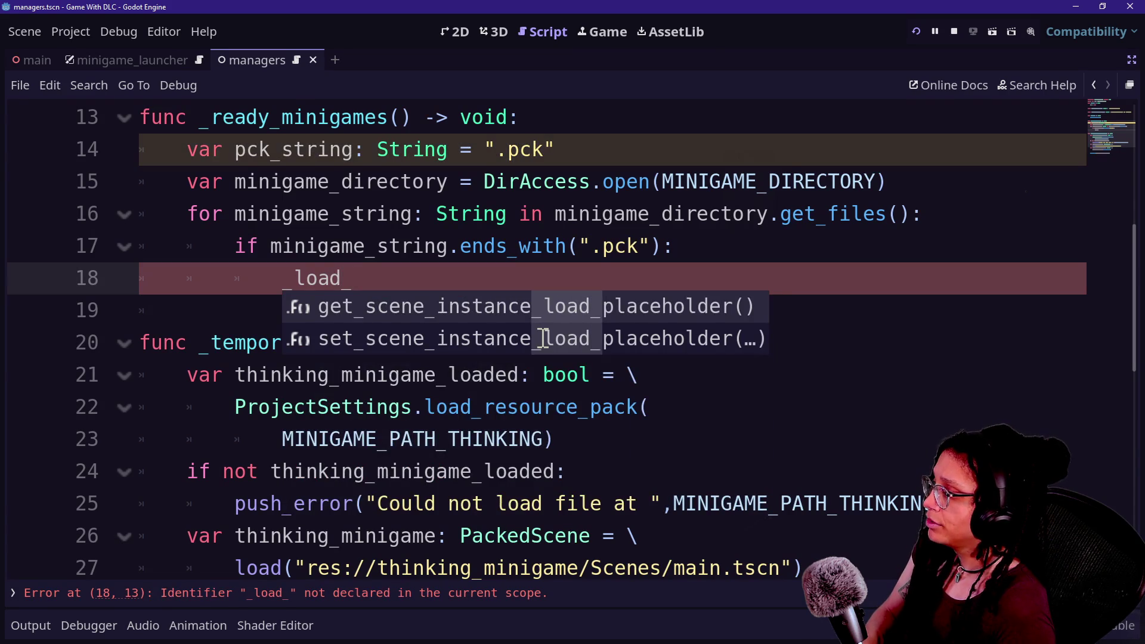
{"action": "type", "text": "minigame"}
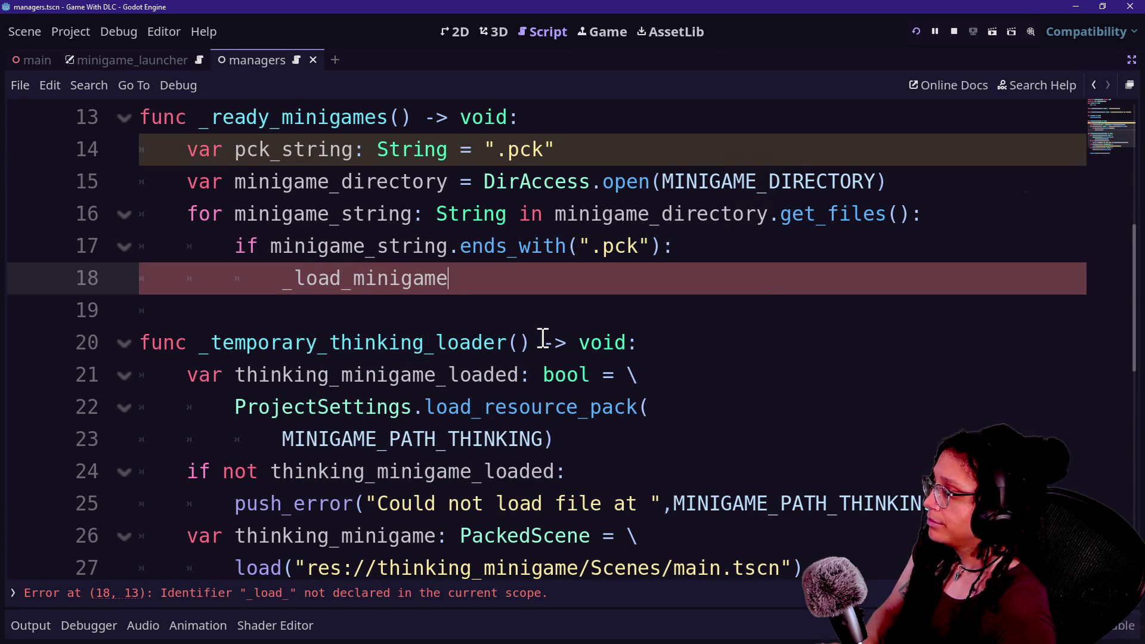
{"action": "type", "text": "("}
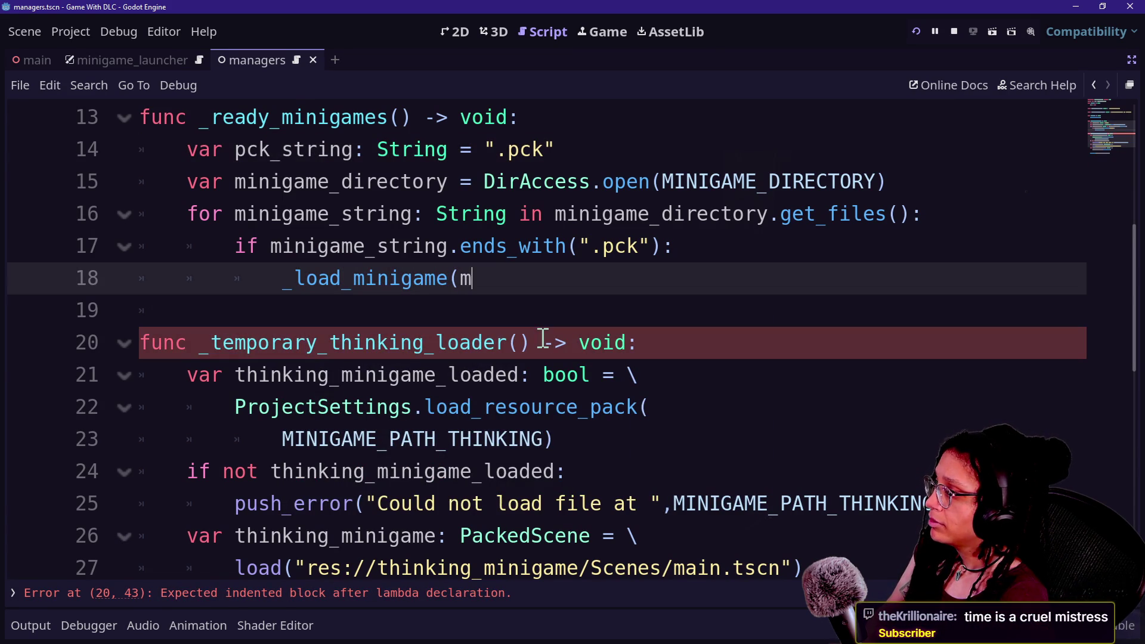
{"action": "type", "text": "minigame_string)"}
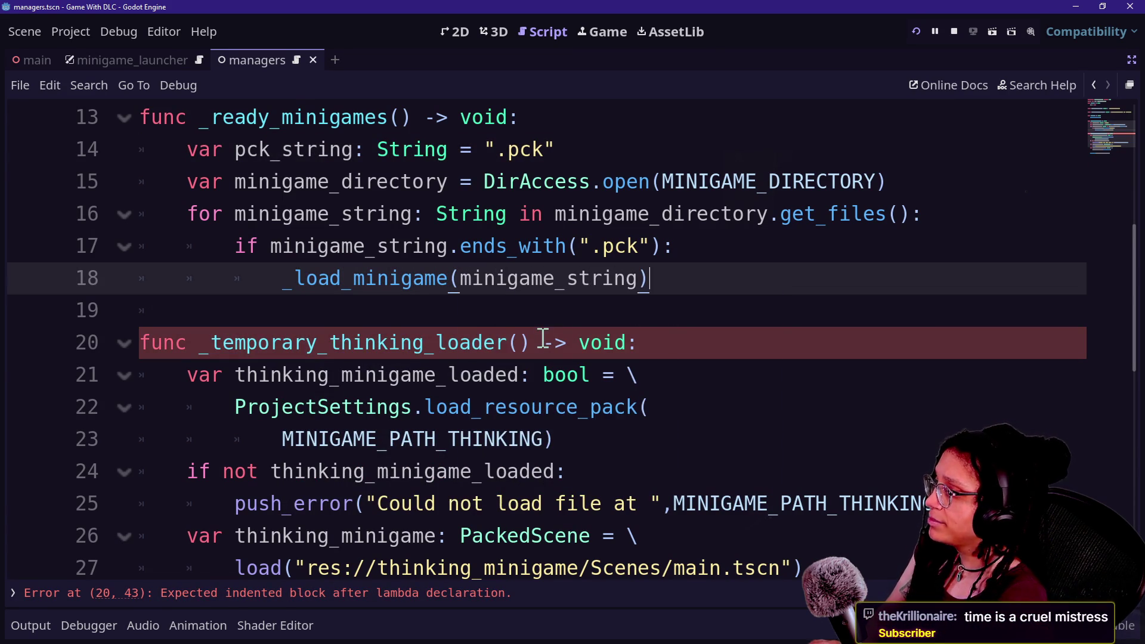
{"action": "left_click", "coordinate": [596, 156]}
{"action": "key", "text": "ctrl+shift+k"}
{"action": "scroll", "coordinate": [594, 121], "scroll_direction": "up", "scroll_amount": 4}
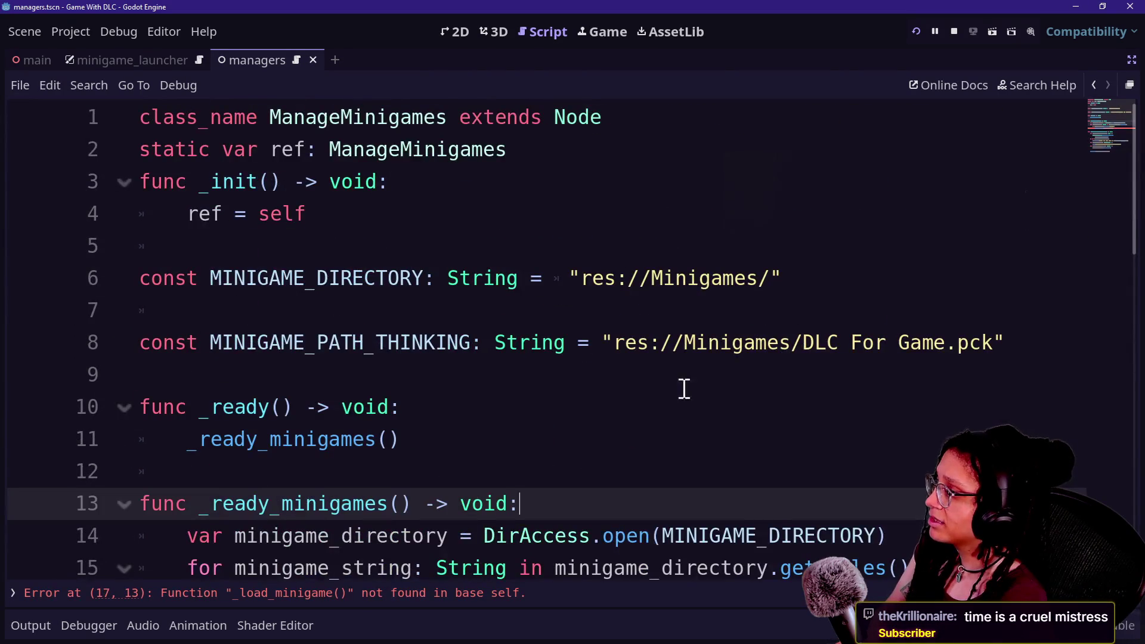
- Paste the pck_string declaration among the constants as a const, followed by a blank line
{"action": "left_click", "coordinate": [857, 301]}
{"action": "type", "text": "var pck_string: String = \".pck\""}
{"action": "left_click_drag", "start_coordinate": [237, 337], "coordinate": [188, 351]}
{"action": "key", "text": "BackSpace"}
{"action": "key", "text": "BackSpace"}
{"action": "key", "text": "BackSpace"}
{"action": "type", "text": "const"}
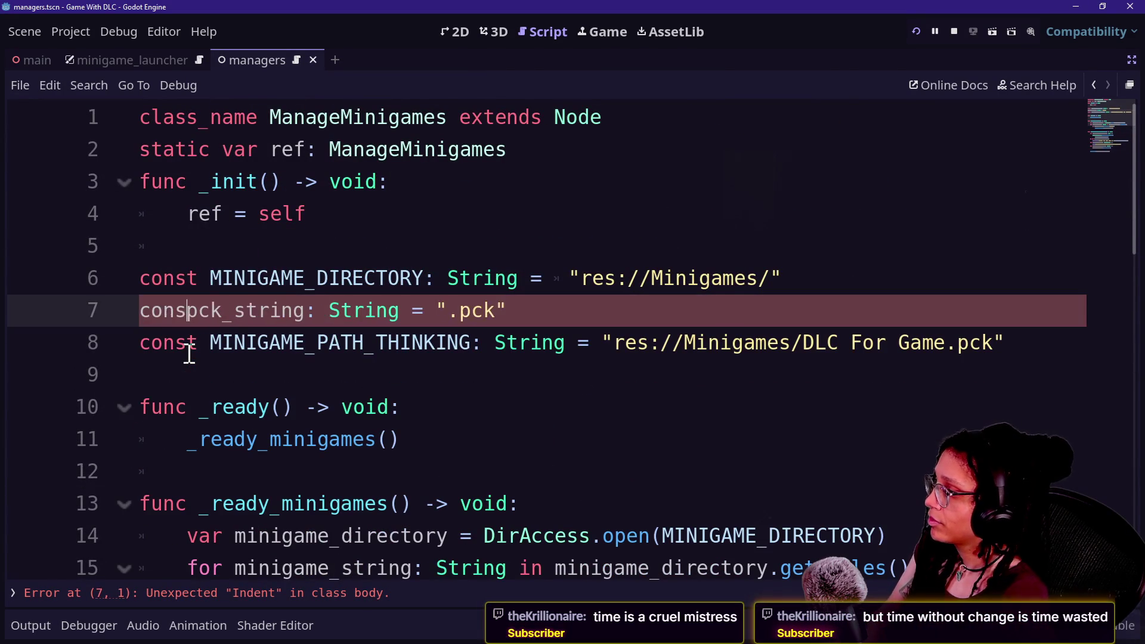
{"action": "left_click", "coordinate": [567, 312]}
{"action": "key", "text": "Return"}
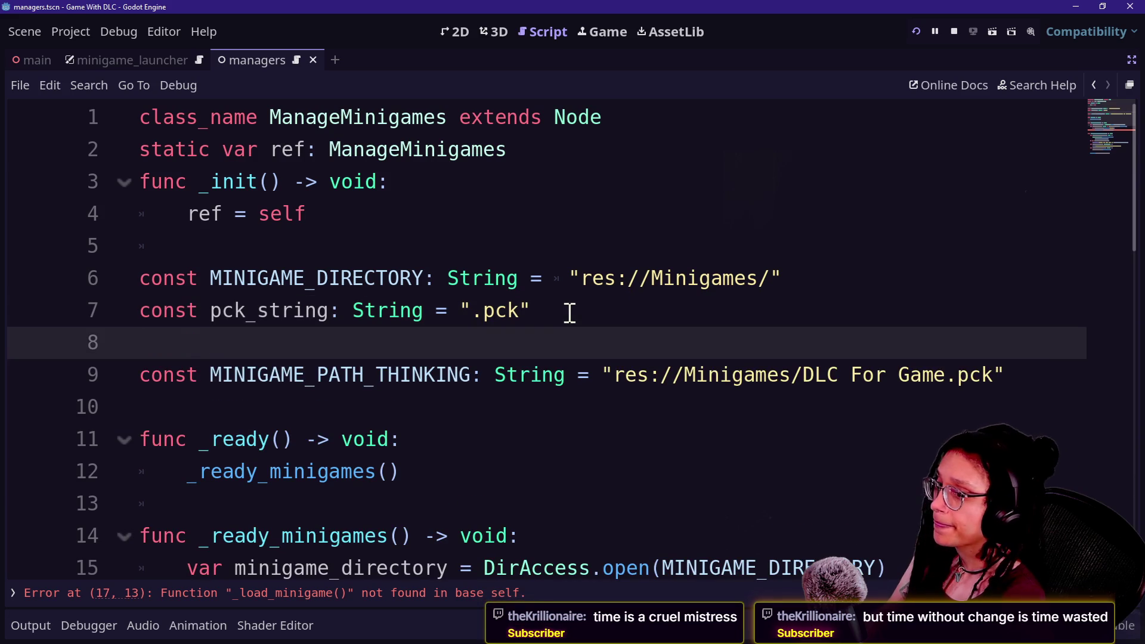
- Save the managers script with the new pck_string constant
{"action": "left_click", "coordinate": [659, 314]}
{"action": "key", "text": "Down"}
{"action": "key", "text": "Down"}
{"action": "key", "text": "Down"}
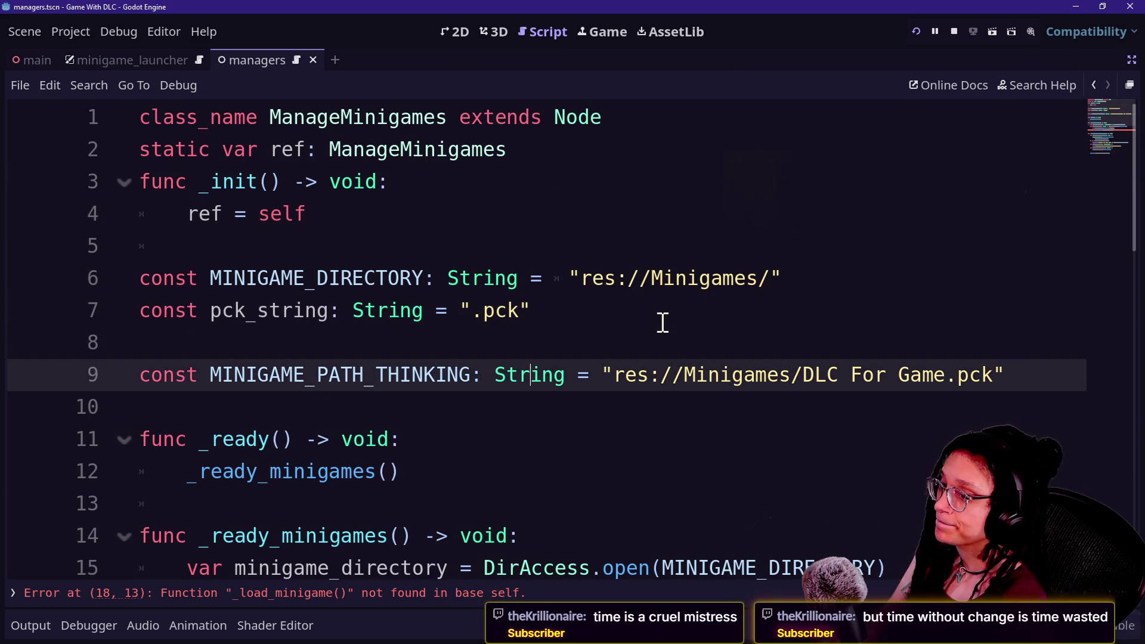
{"action": "key", "text": "Up"}
{"action": "key", "text": "Up"}
{"action": "key", "text": "Down"}
{"action": "key", "text": "Down"}
{"action": "key", "text": "Up"}
{"action": "key", "text": "Up"}
{"action": "key", "text": "Up"}
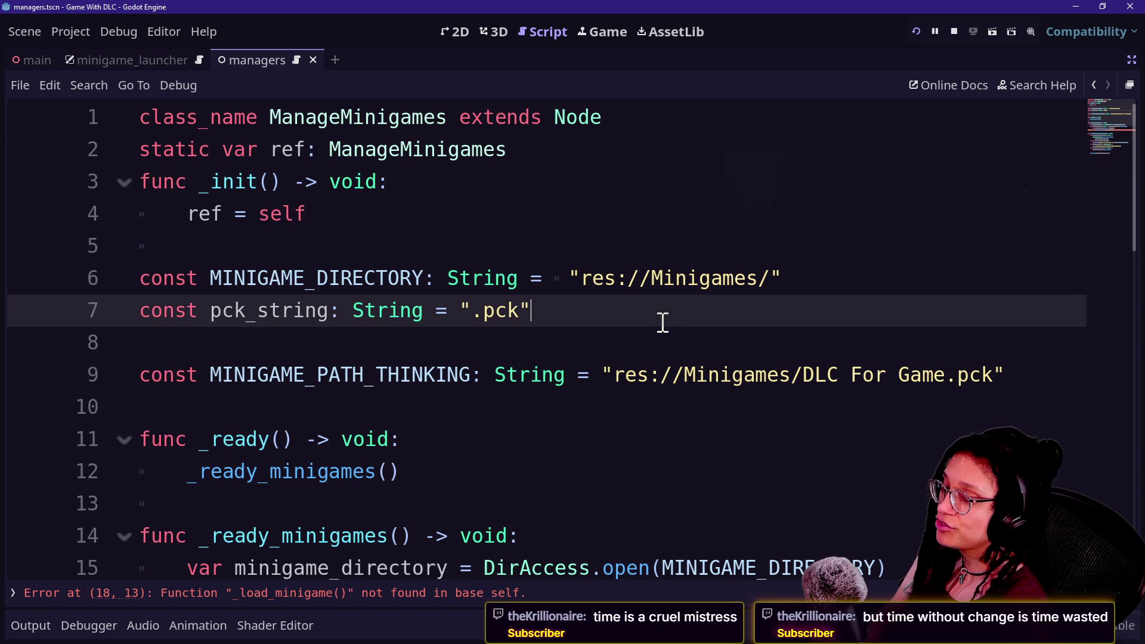
{"action": "key", "text": "Down"}
{"action": "key", "text": "Up"}
{"action": "key", "text": "Down"}
{"action": "key", "text": "Up"}
{"action": "key", "text": "Down"}
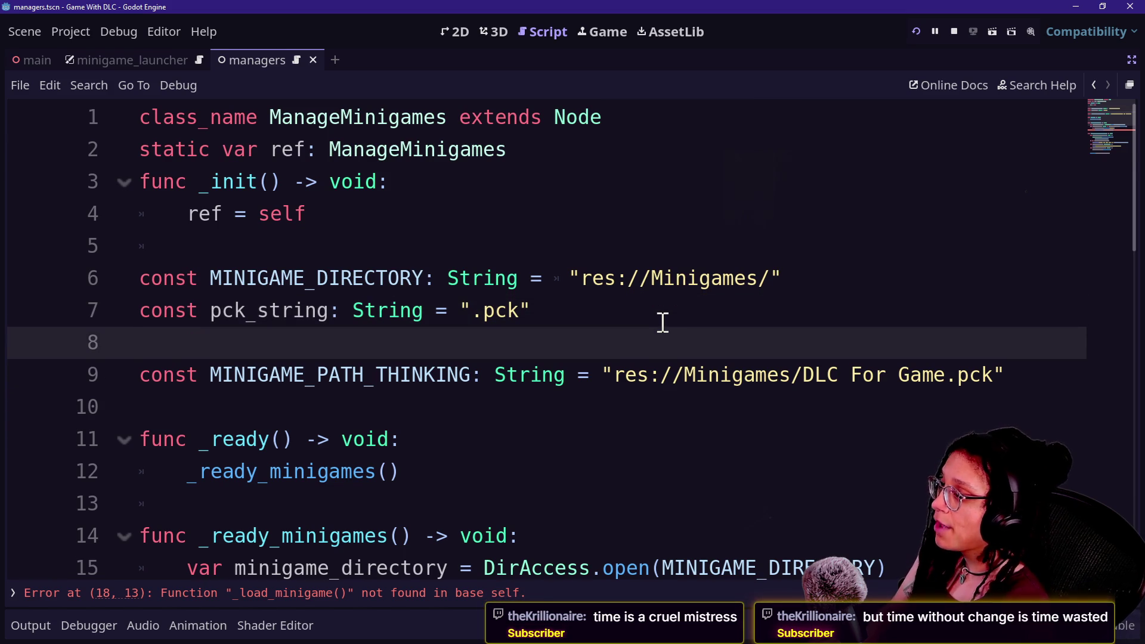
{"action": "key", "text": "ctrl+s"}
- Open blank lines after line 19, ahead of _temporary_thinking_loader
{"action": "key", "text": "Down"}
{"action": "key", "text": "Down"}
{"action": "key", "text": "Down"}
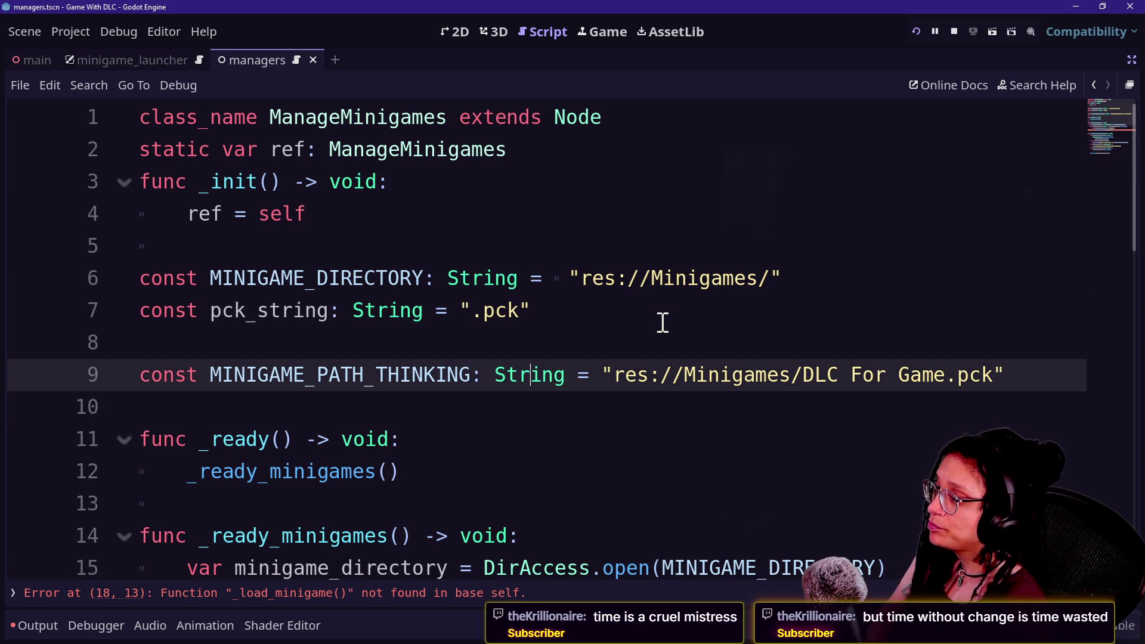
{"action": "key", "text": "Down"}
{"action": "key", "text": "Down"}
{"action": "key", "text": "Down"}
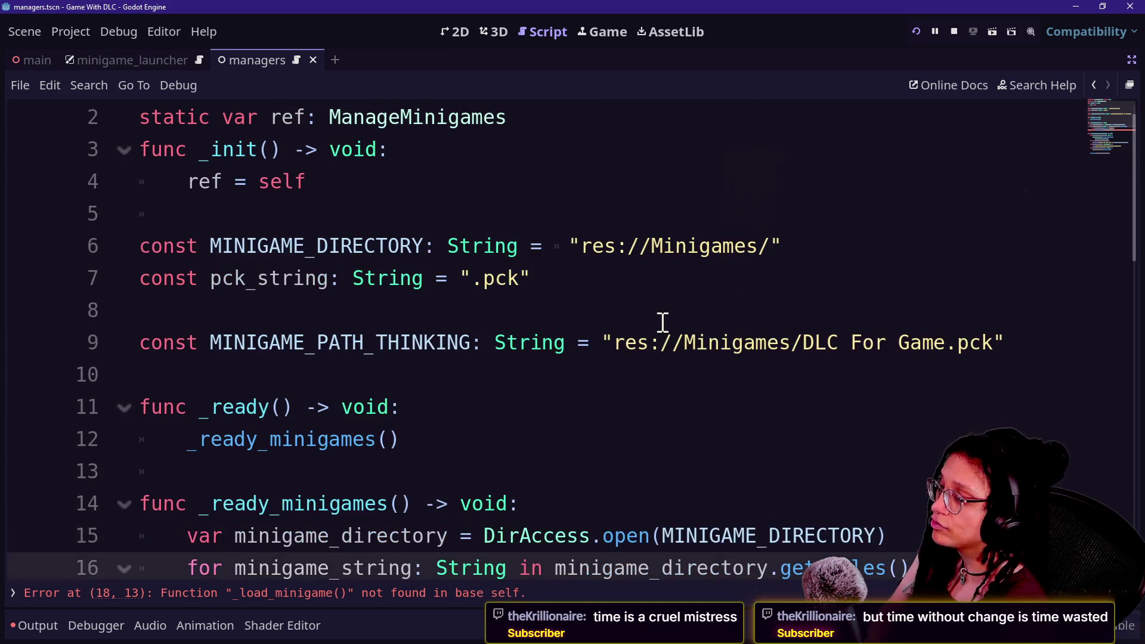
{"action": "key", "text": "Down"}
{"action": "key", "text": "Down"}
{"action": "key", "text": "Down"}
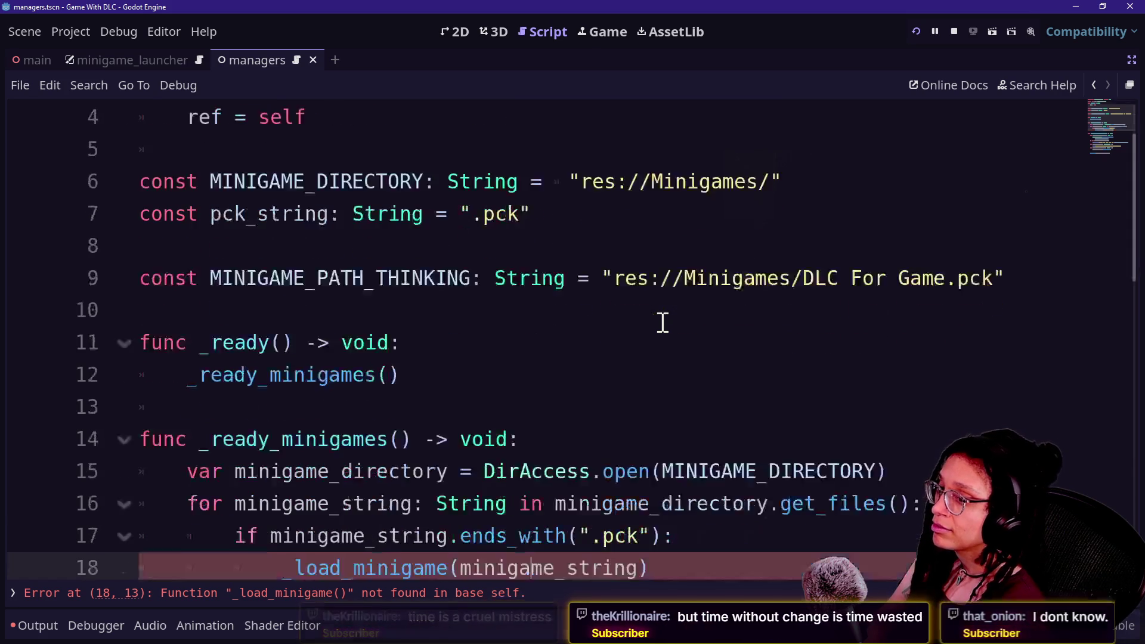
{"action": "key", "text": "Up"}
{"action": "key", "text": "Up"}
{"action": "key", "text": "Up"}
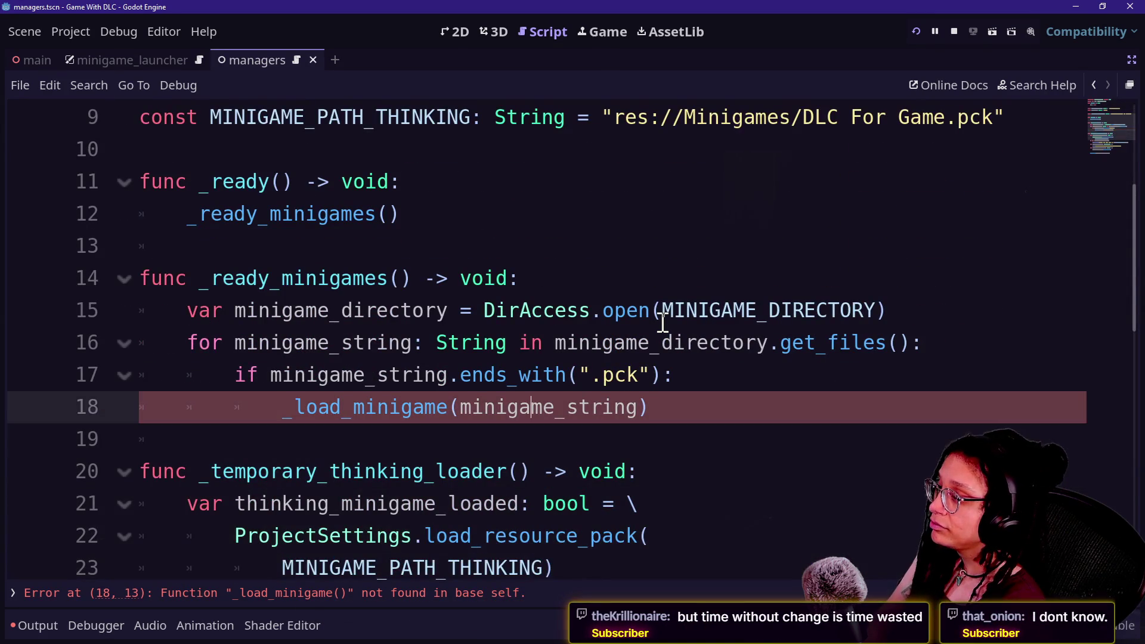
{"action": "key", "text": "Down"}
{"action": "key", "text": "Return"}
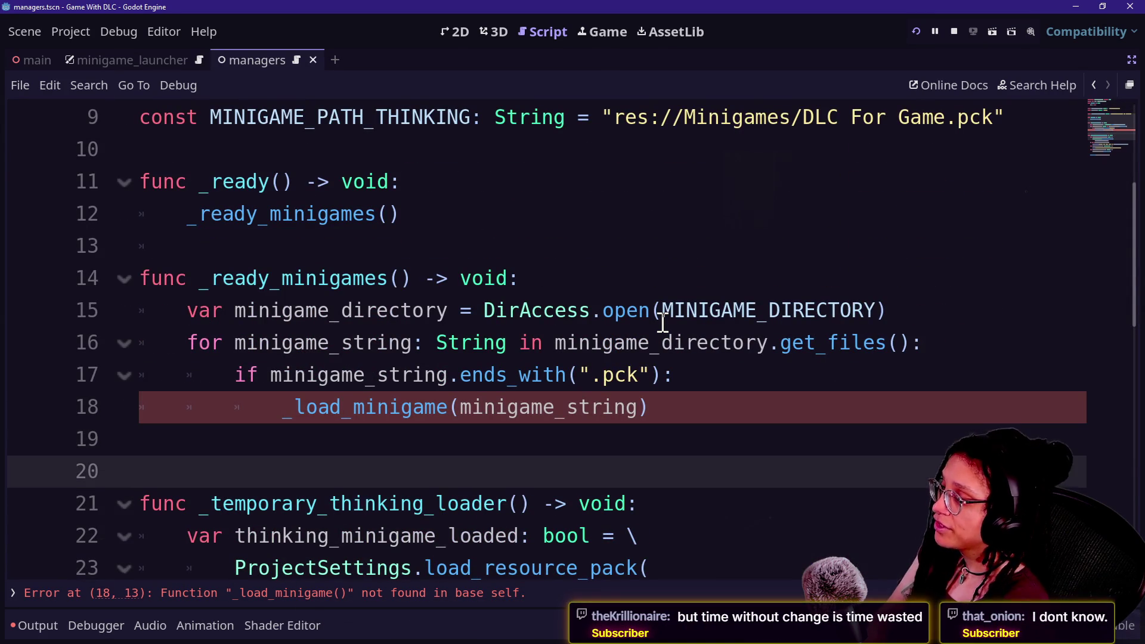
{"action": "key", "text": "Up"}
{"action": "key", "text": "Return"}
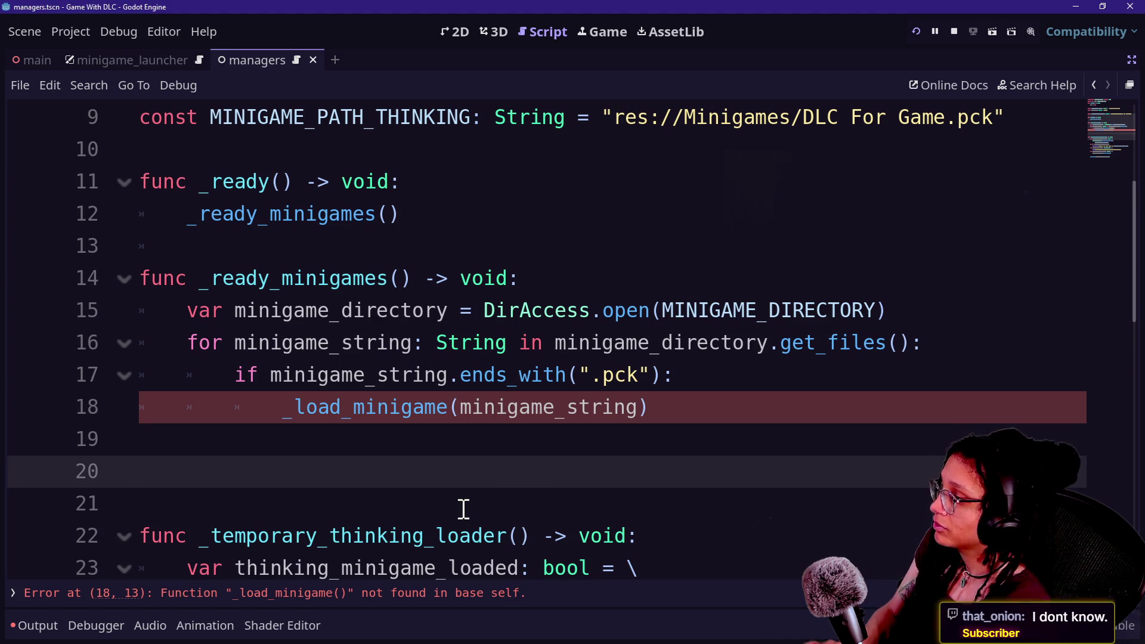
- Write 'func _load_minigame(minigame_string: String) -> void:' on line 20 and start its body
{"action": "type", "text": "func _"}
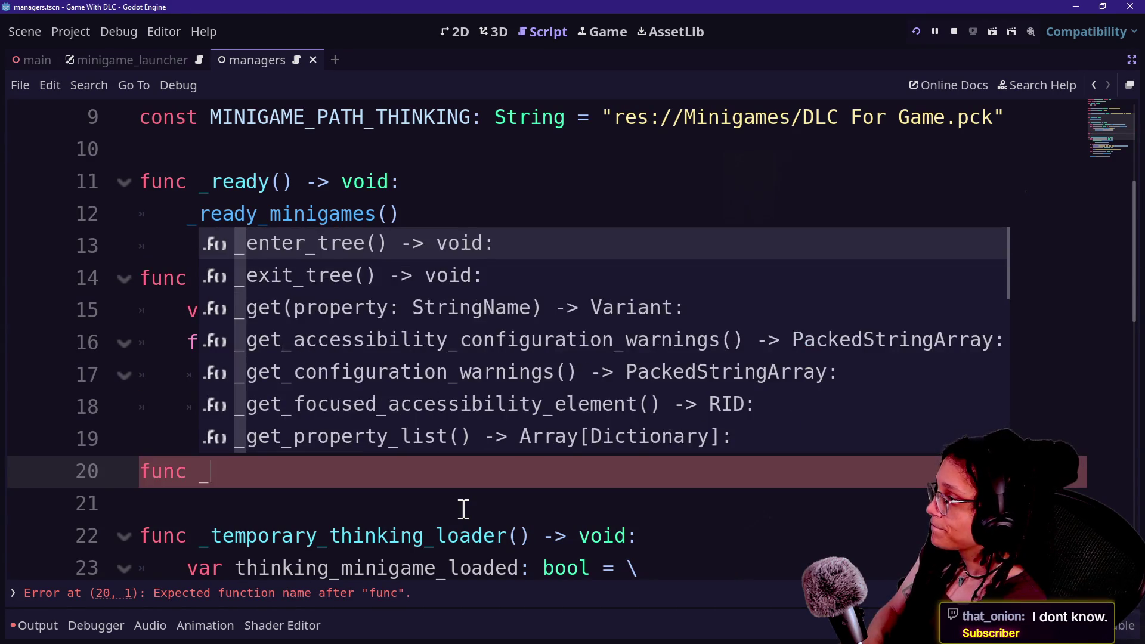
{"action": "key", "text": "Up"}
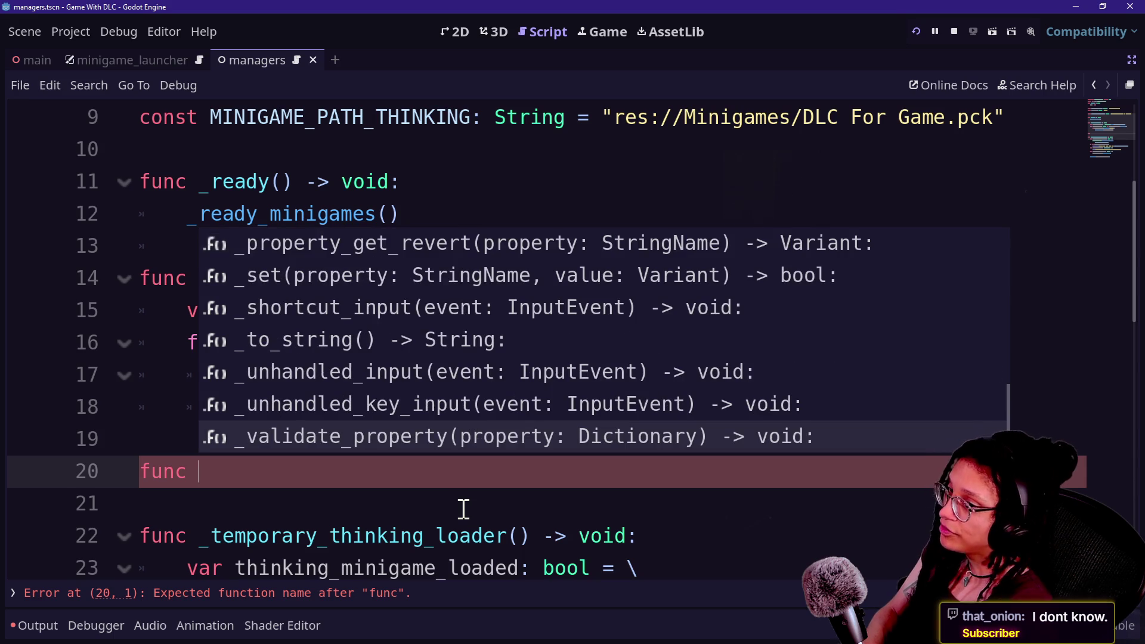
{"action": "left_click", "coordinate": [463, 509]}
{"action": "left_click", "coordinate": [513, 477]}
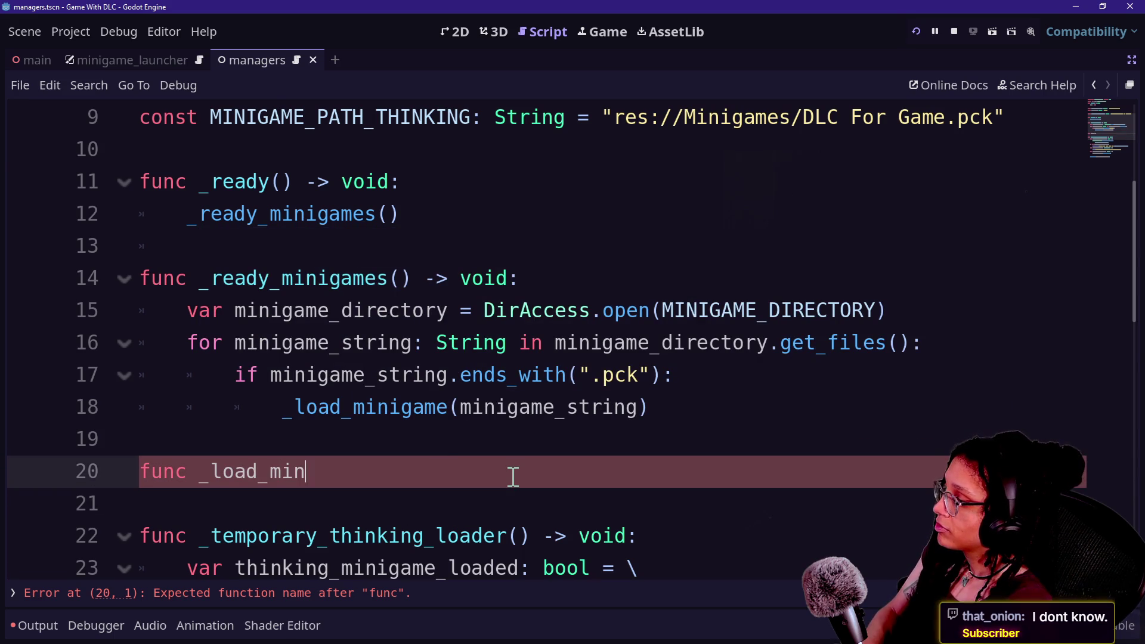
{"action": "type", "text": "igame(minigam"}
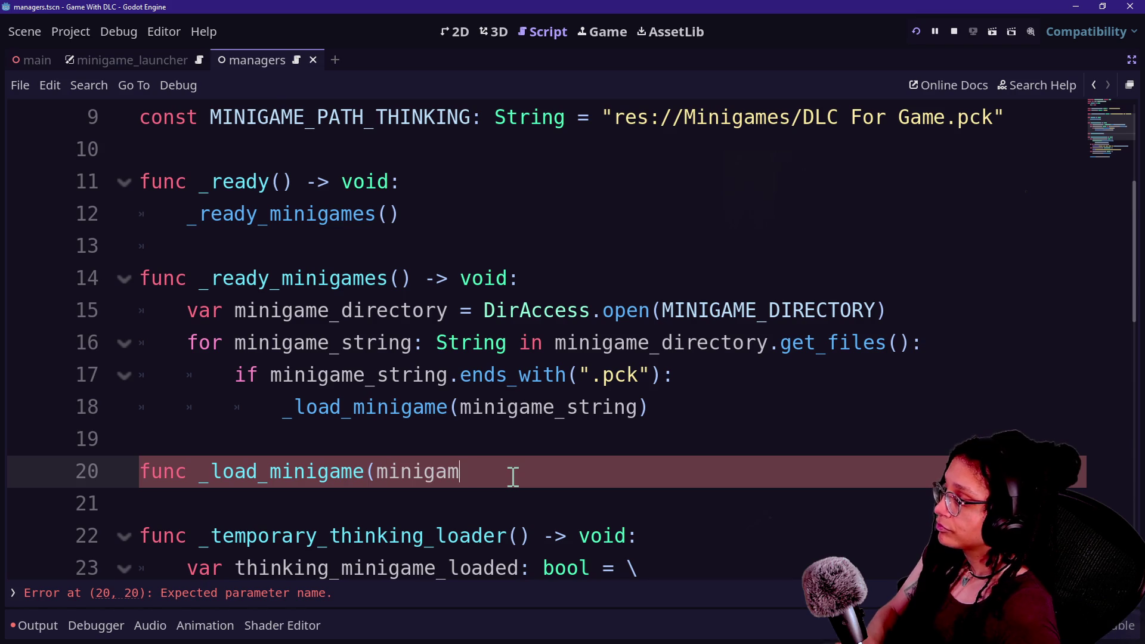
{"action": "type", "text": "ing) -> void:"}
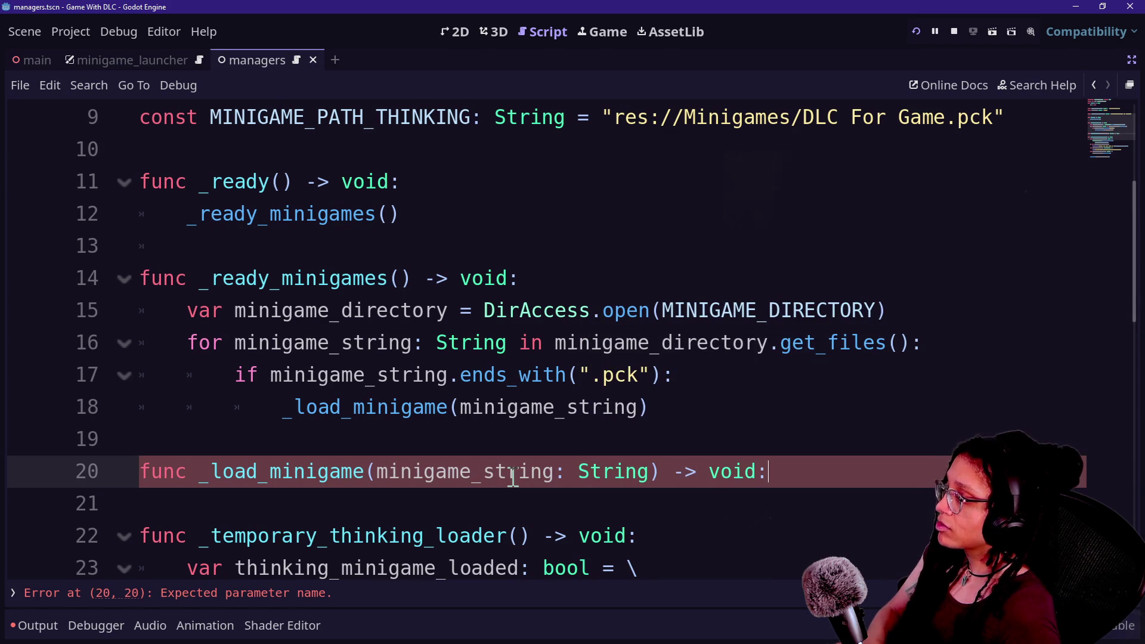
{"action": "key", "text": "Return"}
- Review the loader code further down, then return to the empty body line 21
{"action": "scroll", "coordinate": [272, 420], "scroll_direction": "down", "scroll_amount": 2}
{"action": "left_click_drag", "start_coordinate": [257, 375], "coordinate": [572, 481]}
{"action": "left_click", "coordinate": [572, 481]}
{"action": "scroll", "coordinate": [572, 482], "scroll_direction": "down", "scroll_amount": 1}
{"action": "left_click_drag", "start_coordinate": [298, 282], "coordinate": [614, 501]}
{"action": "left_click", "coordinate": [614, 501]}
{"action": "left_click", "coordinate": [562, 407]}
{"action": "scroll", "coordinate": [566, 382], "scroll_direction": "up", "scroll_amount": 2}
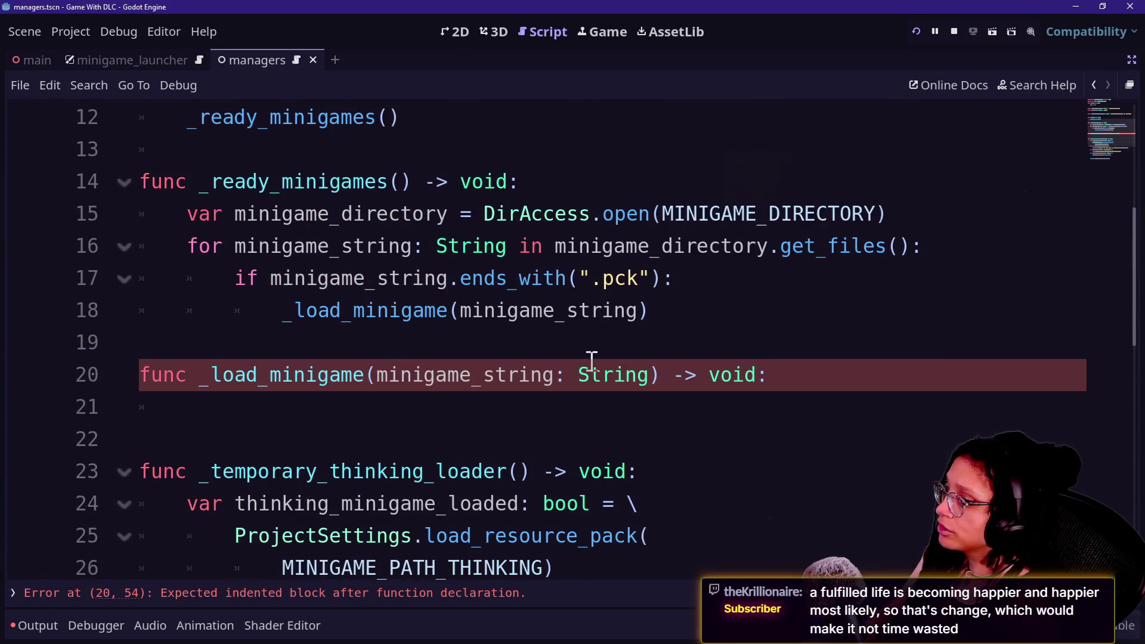
{"action": "left_click", "coordinate": [559, 408]}
{"action": "key", "text": "alt+shift+o"}
{"action": "key", "text": "Escape"}
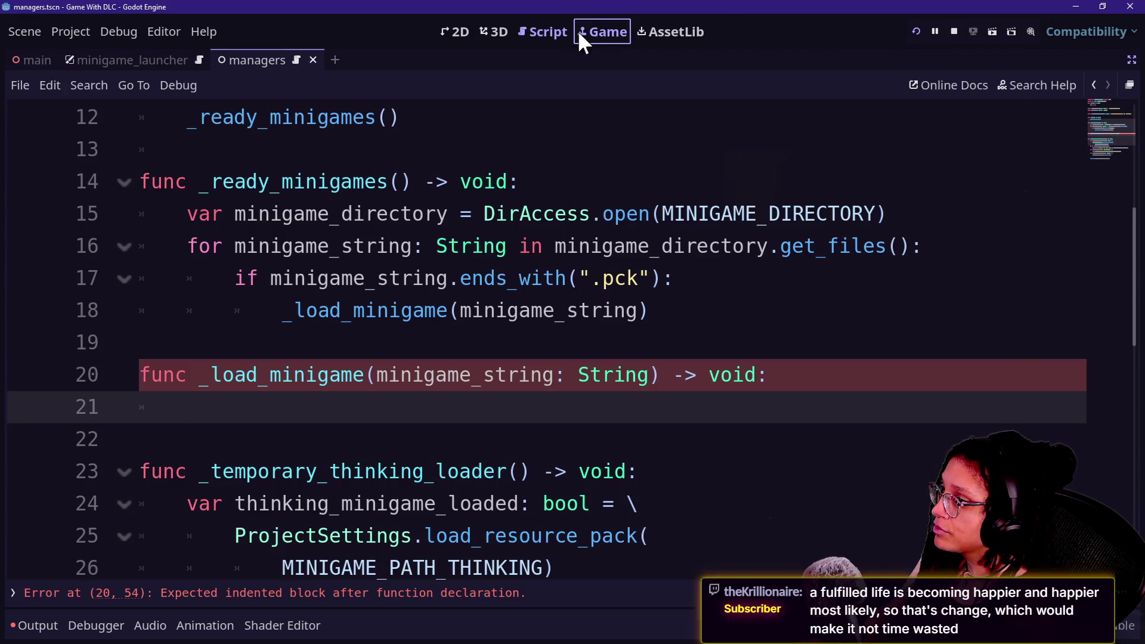
- Test the Minigame 2 and Minigame 3 buttons repeatedly in the running game
{"action": "left_click", "coordinate": [597, 31]}
{"action": "left_click", "coordinate": [185, 126]}
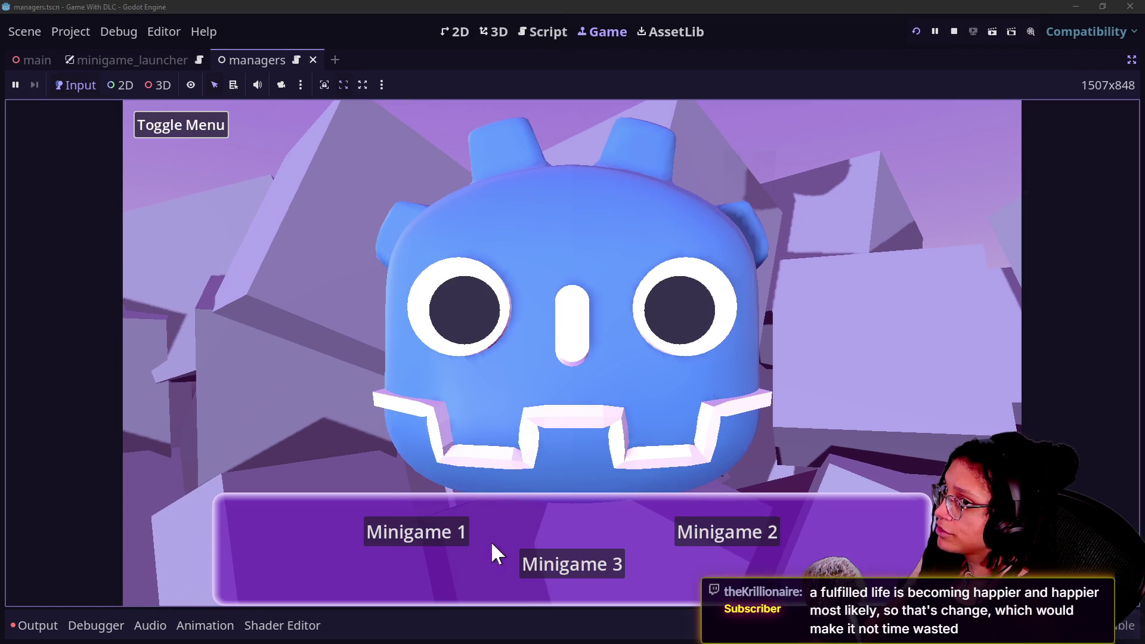
{"action": "left_click", "coordinate": [679, 537]}
{"action": "left_click", "coordinate": [568, 561]}
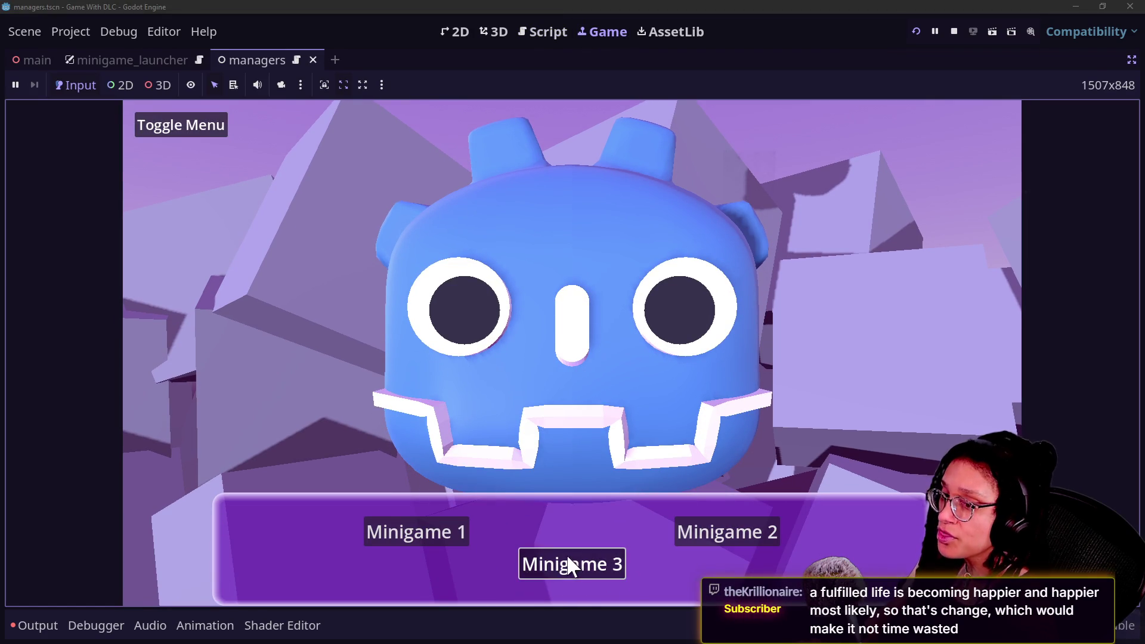
{"action": "left_click", "coordinate": [681, 536]}
{"action": "left_click", "coordinate": [585, 560]}
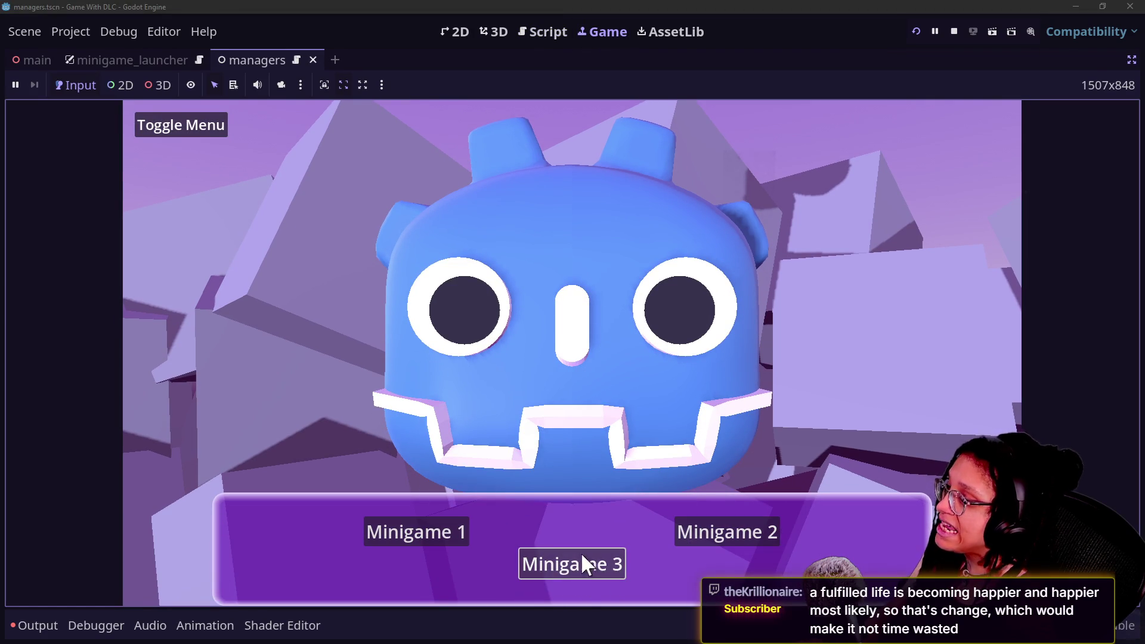
{"action": "left_click", "coordinate": [680, 534]}
{"action": "left_click", "coordinate": [571, 566]}
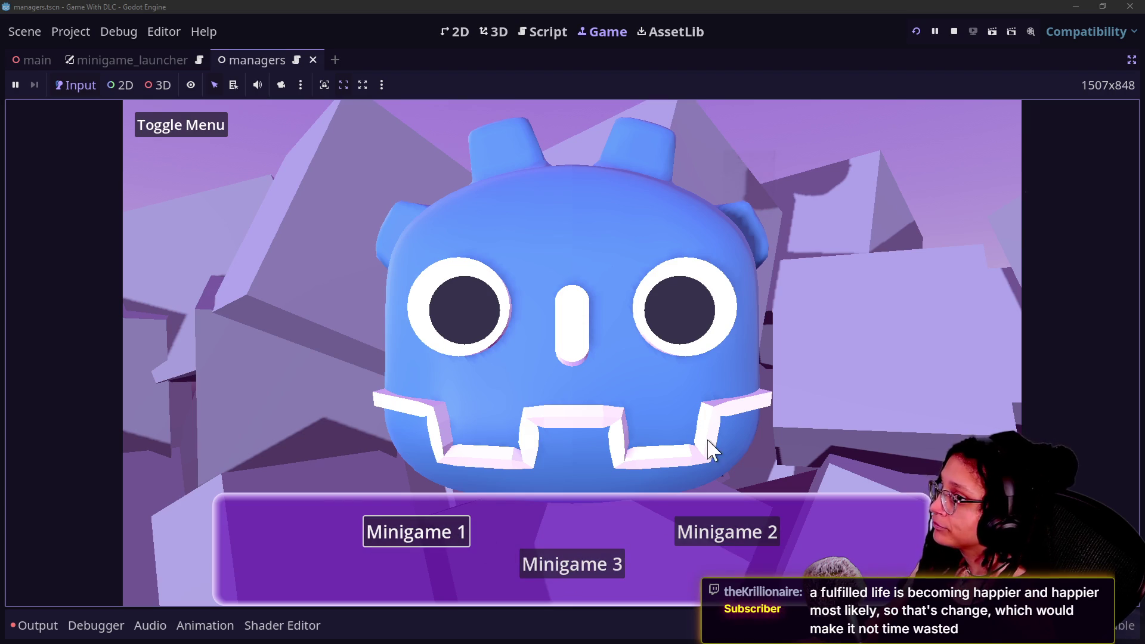
- Stop the running game and save the scene
{"action": "left_click", "coordinate": [1130, 60]}
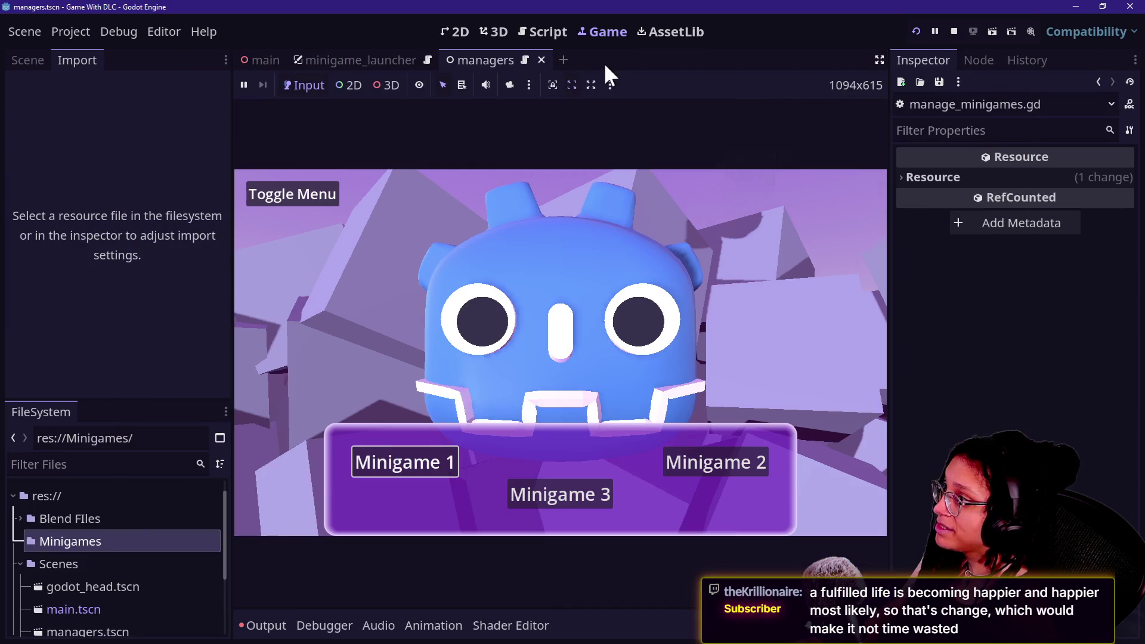
{"action": "left_click", "coordinate": [461, 32]}
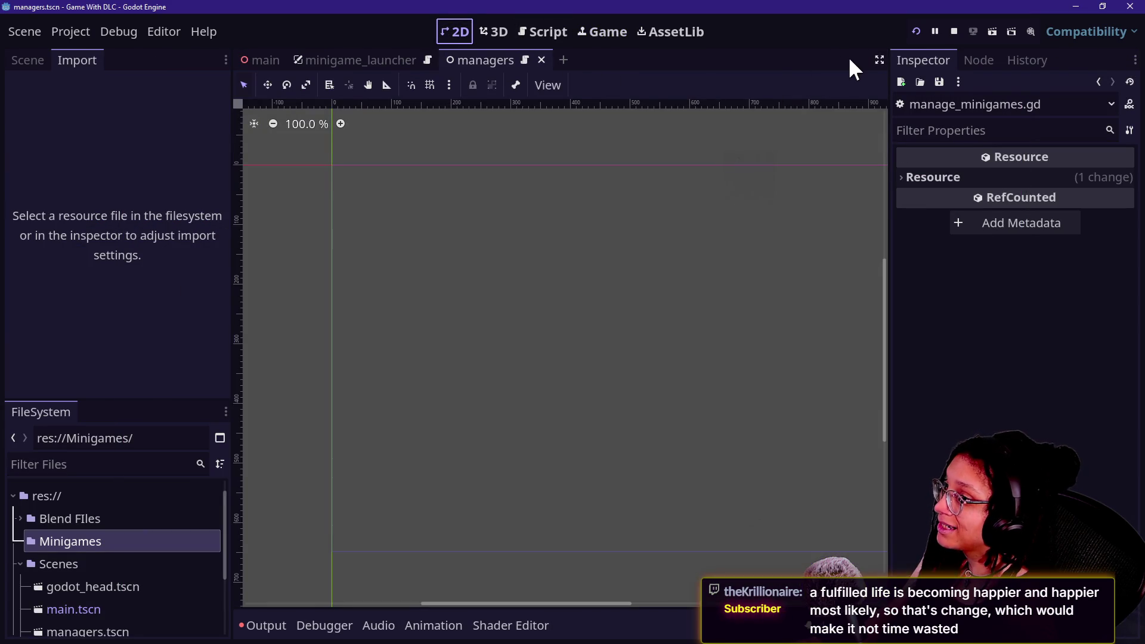
{"action": "left_click", "coordinate": [953, 31]}
{"action": "key", "text": "ctrl+s"}
- Check the minigame_launcher script and its 2D layout
{"action": "left_click", "coordinate": [879, 60]}
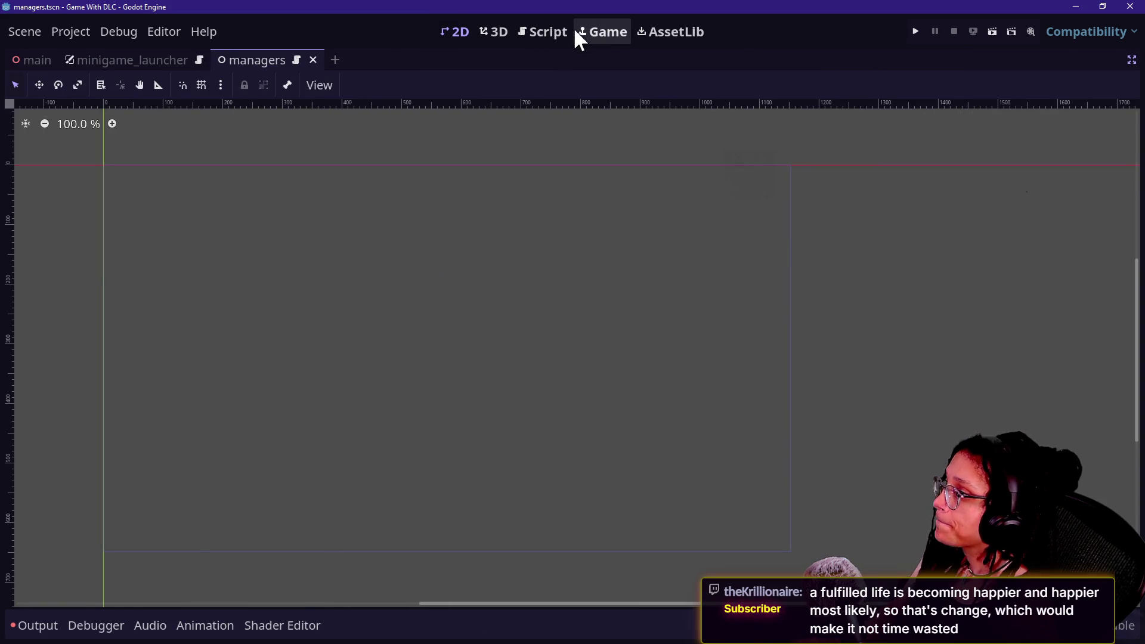
{"action": "left_click", "coordinate": [553, 31]}
{"action": "left_click", "coordinate": [612, 191]}
{"action": "key", "text": "ctrl+shift+F11"}
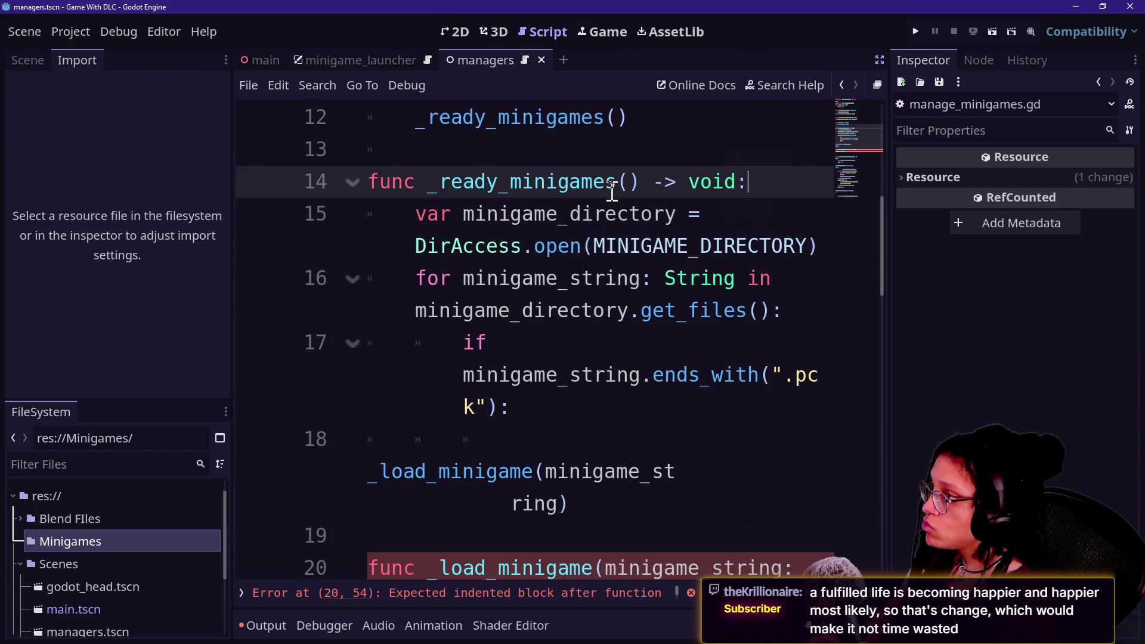
{"action": "left_click", "coordinate": [427, 59]}
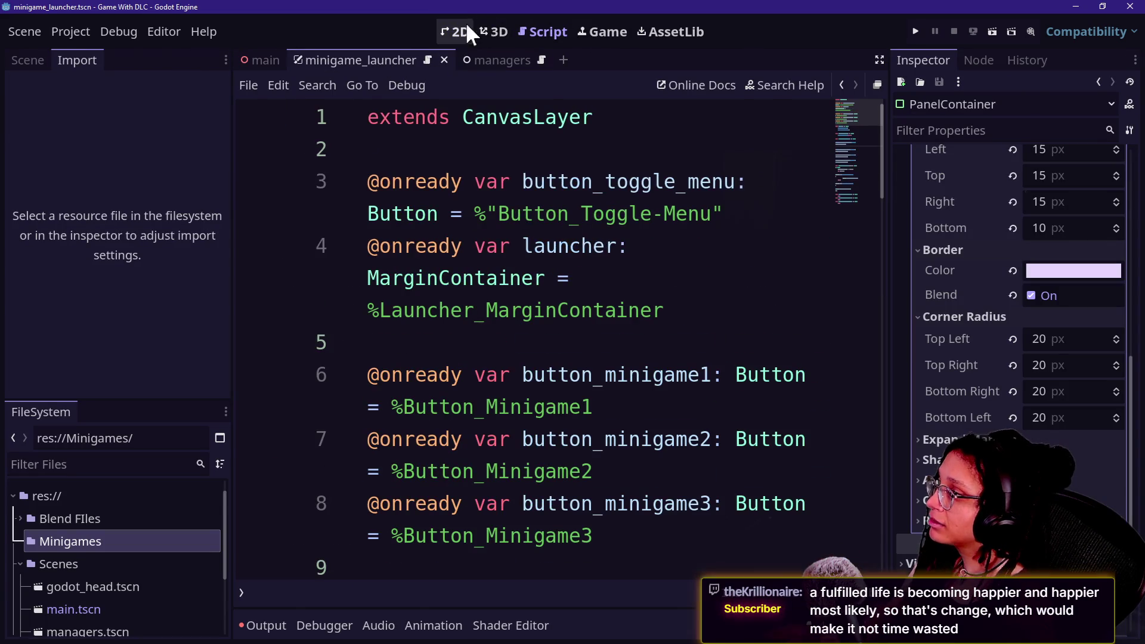
{"action": "left_click", "coordinate": [448, 32]}
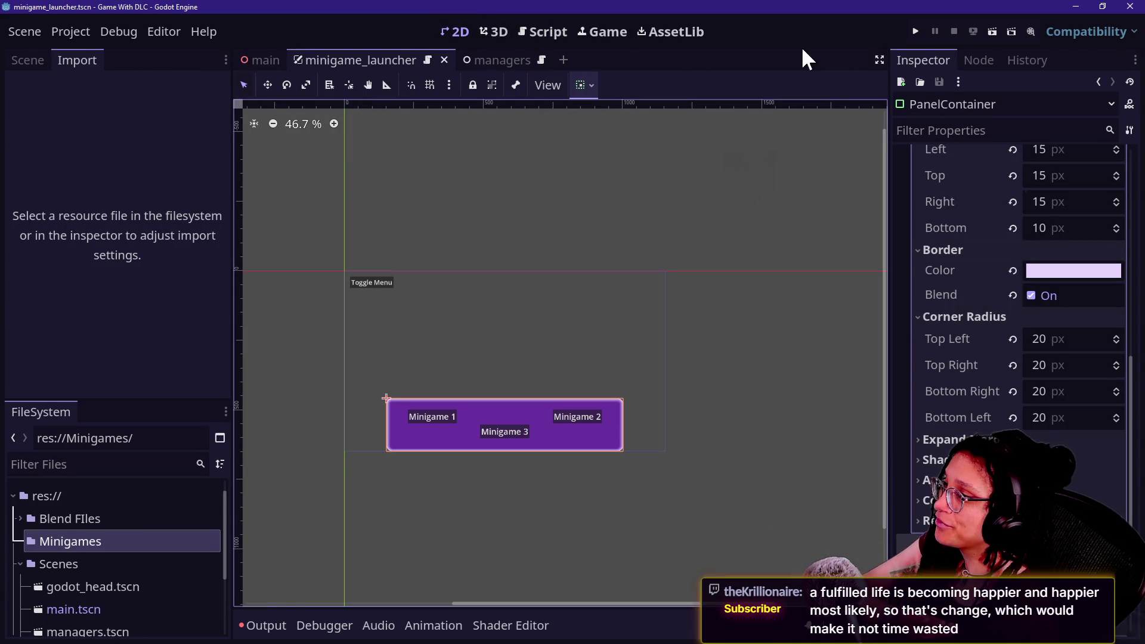
- Return to the managers script, widened, with the caret near blank line 19
{"action": "left_click", "coordinate": [509, 54]}
{"action": "left_click", "coordinate": [536, 31]}
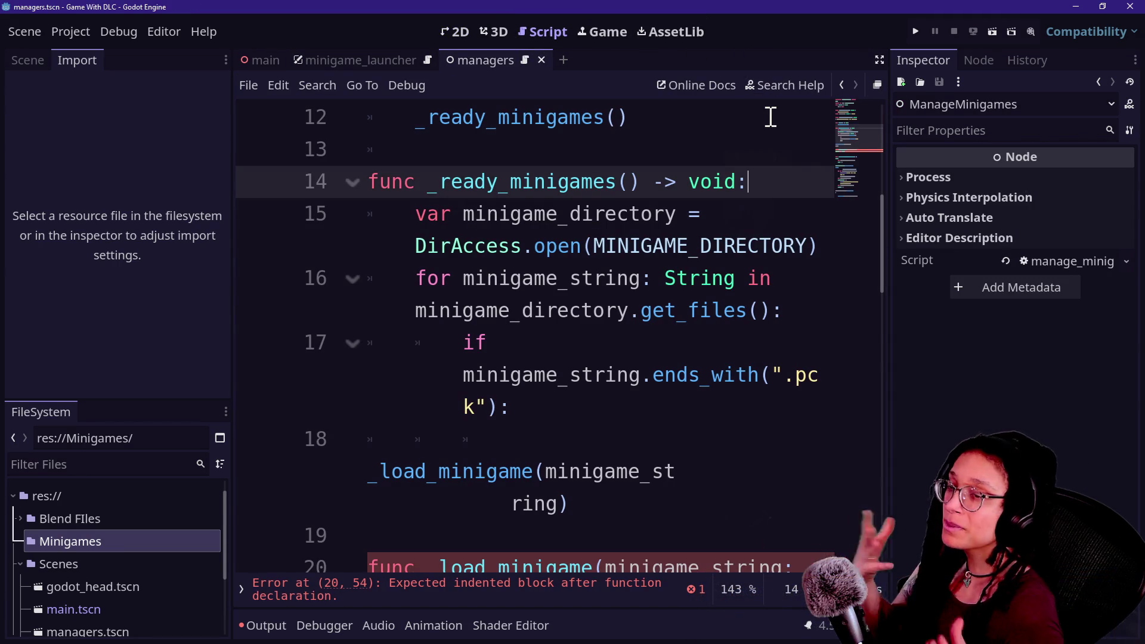
{"action": "left_click", "coordinate": [879, 59]}
{"action": "left_click", "coordinate": [741, 303]}
{"action": "key", "text": "Down"}
{"action": "key", "text": "Down"}
{"action": "key", "text": "Down"}
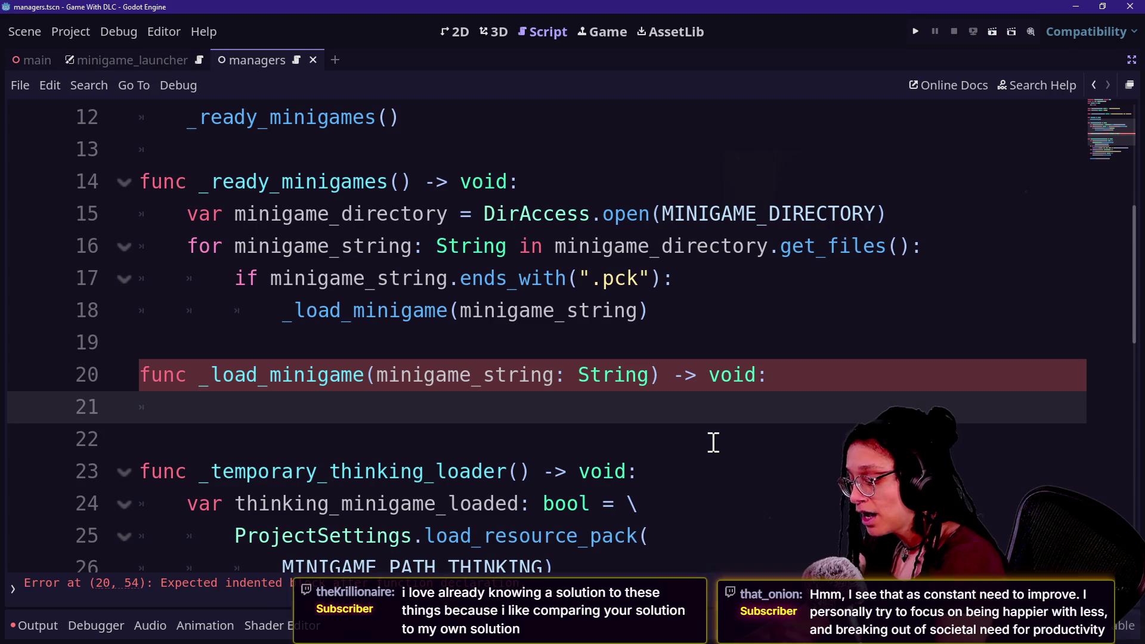
{"action": "key", "text": "Down"}
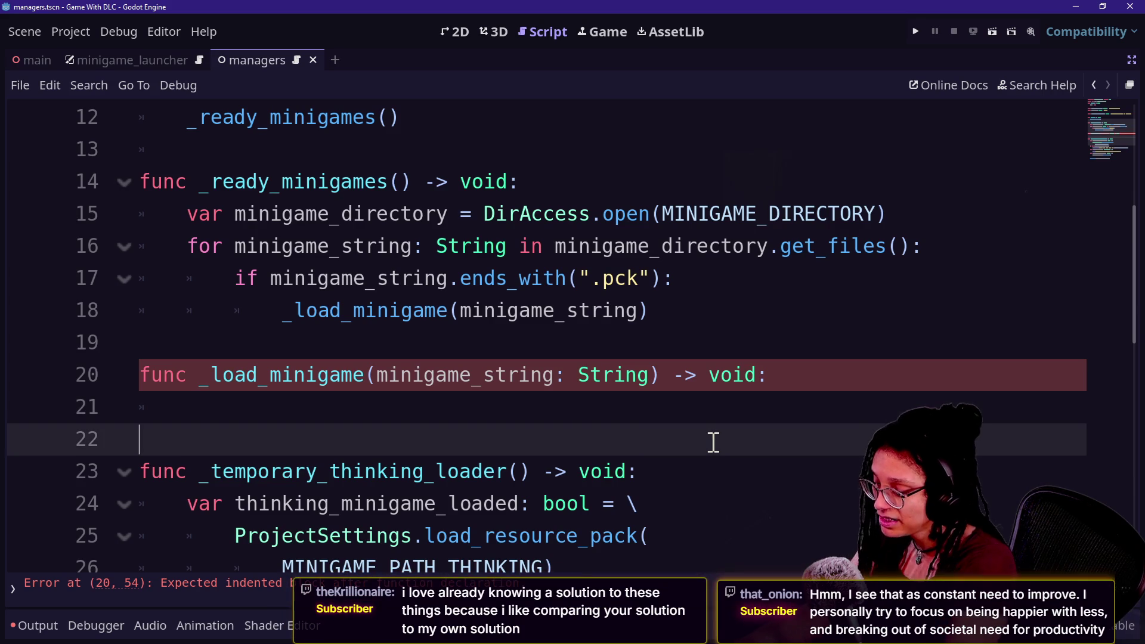
{"action": "key", "text": "Down"}
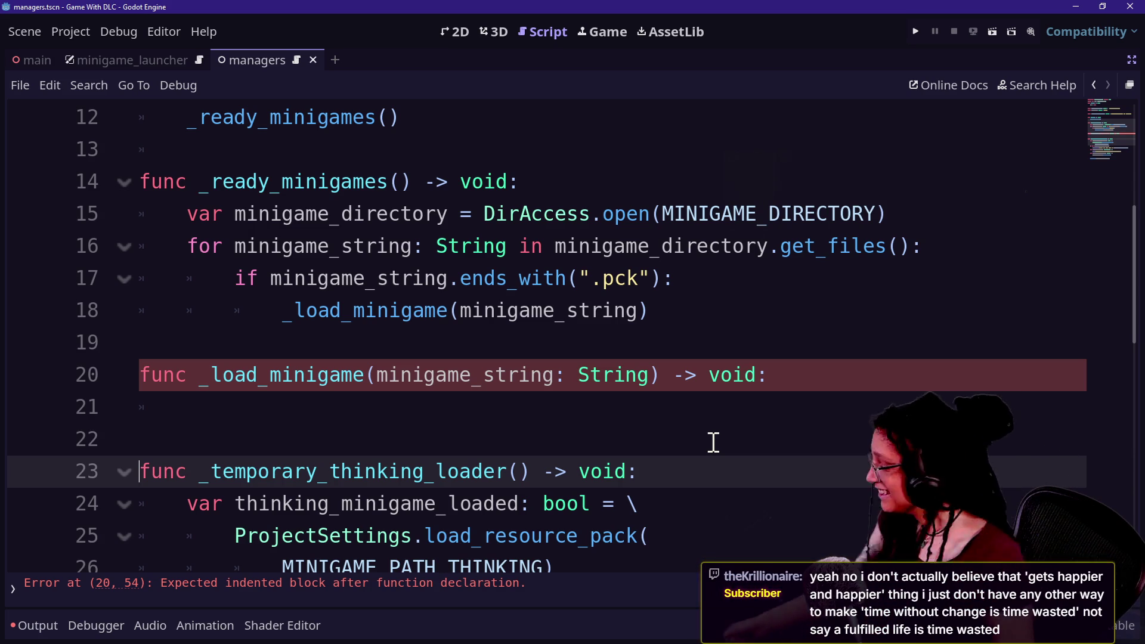
{"action": "left_click", "coordinate": [688, 429]}
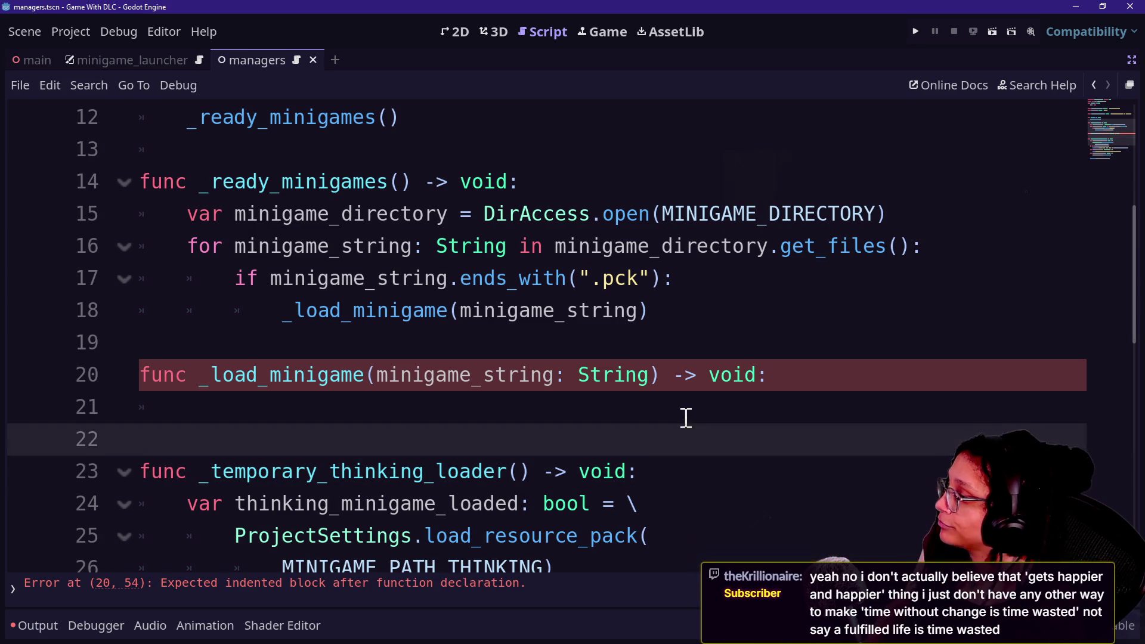
{"action": "left_click", "coordinate": [670, 402]}
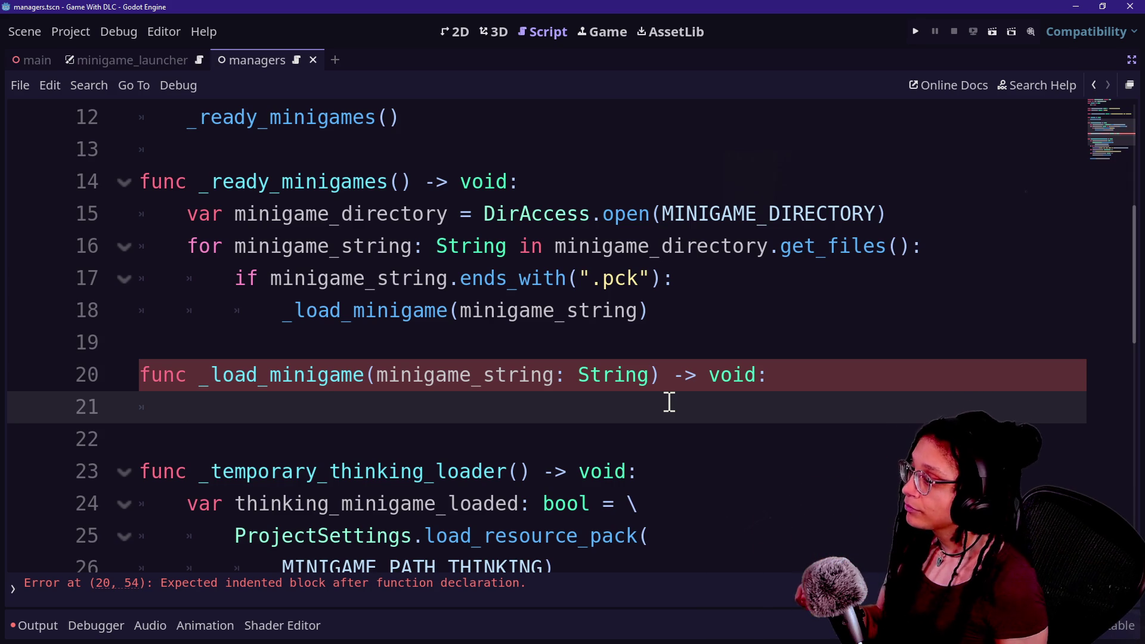
{"action": "scroll", "coordinate": [478, 493], "scroll_direction": "down", "scroll_amount": 2}
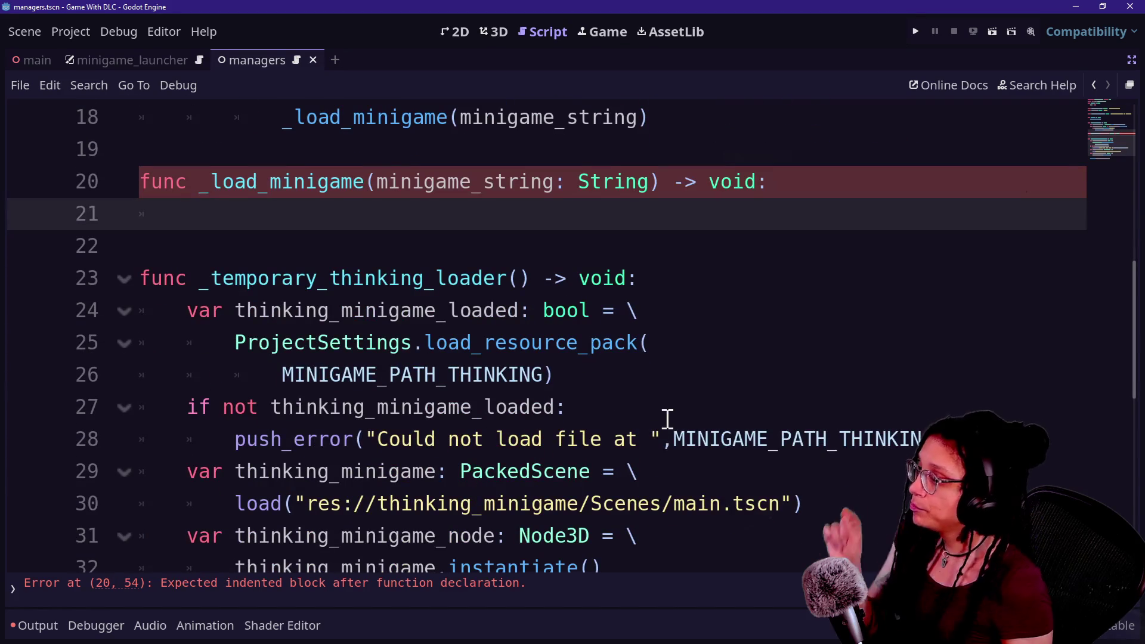
{"action": "scroll", "coordinate": [454, 390], "scroll_direction": "down", "scroll_amount": 1}
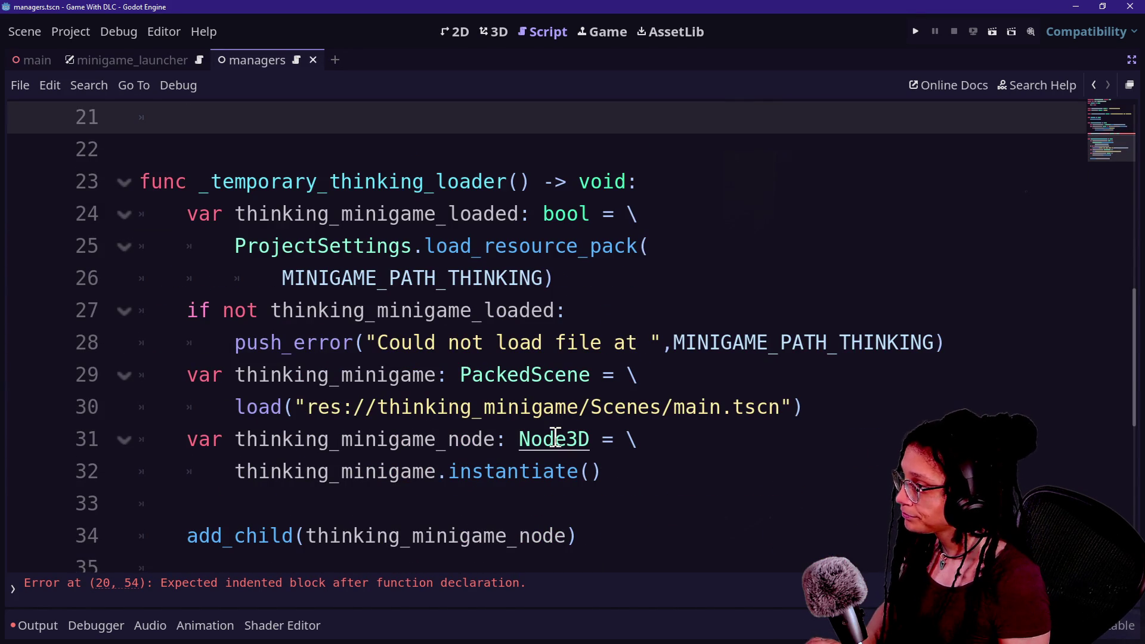
{"action": "scroll", "coordinate": [554, 437], "scroll_direction": "down", "scroll_amount": 1}
{"action": "left_click", "coordinate": [538, 400]}
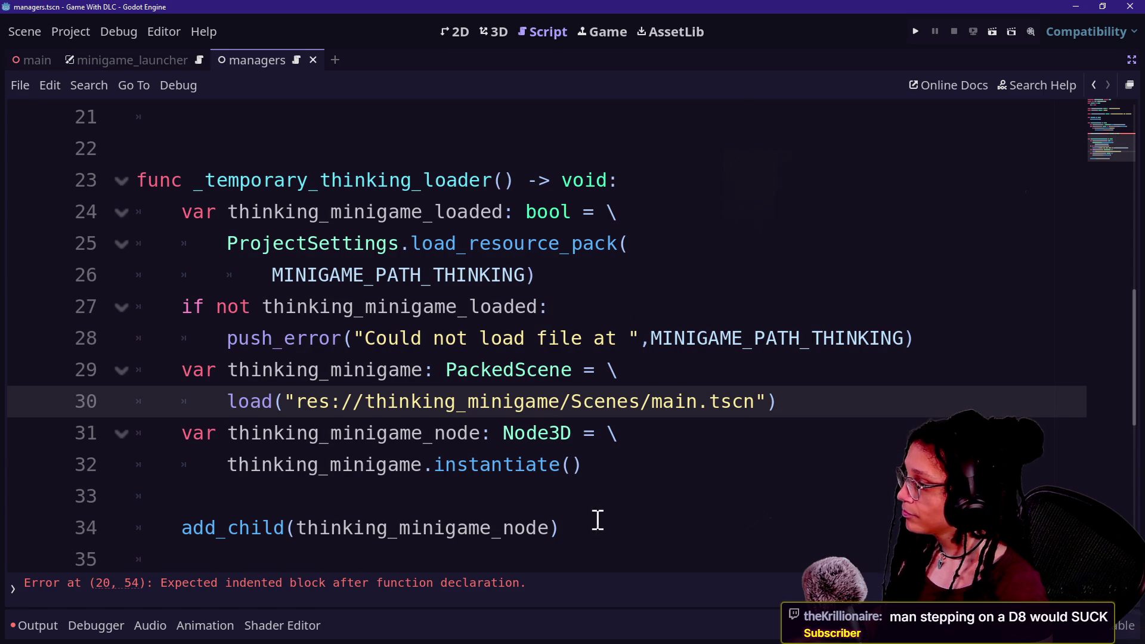
{"action": "mouse_move", "coordinate": [603, 534]}
{"action": "left_mouse_down"}
{"action": "mouse_move", "coordinate": [685, 186]}
{"action": "mouse_move", "coordinate": [668, 315]}
{"action": "mouse_move", "coordinate": [618, 294]}
{"action": "mouse_move", "coordinate": [539, 488]}
{"action": "mouse_move", "coordinate": [541, 511]}
{"action": "left_mouse_up"}
{"action": "left_click", "coordinate": [541, 511]}
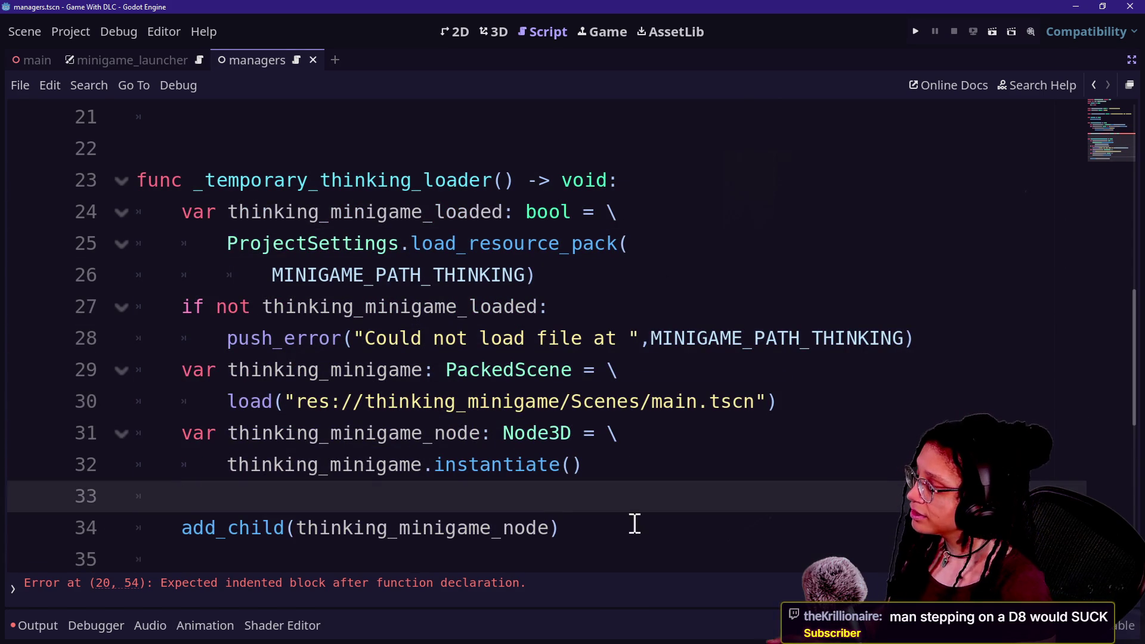
{"action": "left_click_drag", "start_coordinate": [636, 524], "coordinate": [212, 493]}
{"action": "left_click", "coordinate": [578, 479]}
{"action": "mouse_move", "coordinate": [631, 462]}
{"action": "left_mouse_down"}
{"action": "mouse_move", "coordinate": [225, 411]}
{"action": "mouse_move", "coordinate": [133, 431]}
{"action": "left_mouse_up"}
{"action": "mouse_move", "coordinate": [557, 524]}
{"action": "left_mouse_down"}
{"action": "mouse_move", "coordinate": [653, 433]}
{"action": "mouse_move", "coordinate": [235, 400]}
{"action": "mouse_move", "coordinate": [122, 432]}
{"action": "left_mouse_up"}
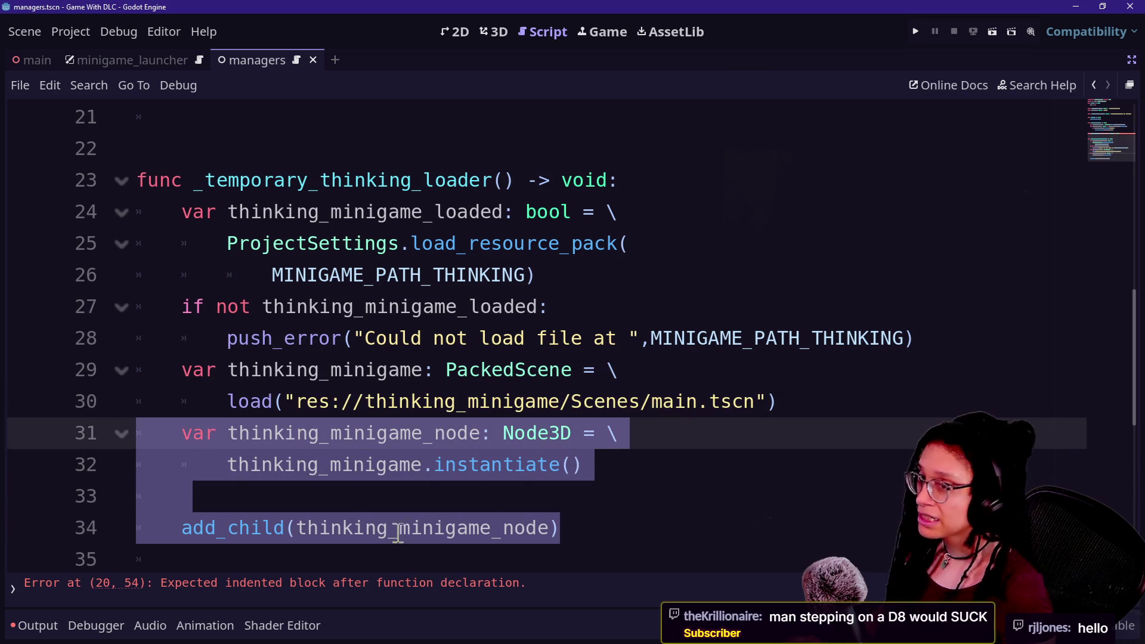
{"action": "left_click", "coordinate": [639, 434]}
{"action": "mouse_move", "coordinate": [618, 522]}
{"action": "left_mouse_down"}
{"action": "mouse_move", "coordinate": [113, 403]}
{"action": "mouse_move", "coordinate": [122, 432]}
{"action": "mouse_move", "coordinate": [492, 425]}
{"action": "mouse_move", "coordinate": [657, 549]}
{"action": "left_mouse_up"}
{"action": "left_click", "coordinate": [151, 404]}
{"action": "left_click", "coordinate": [648, 520]}
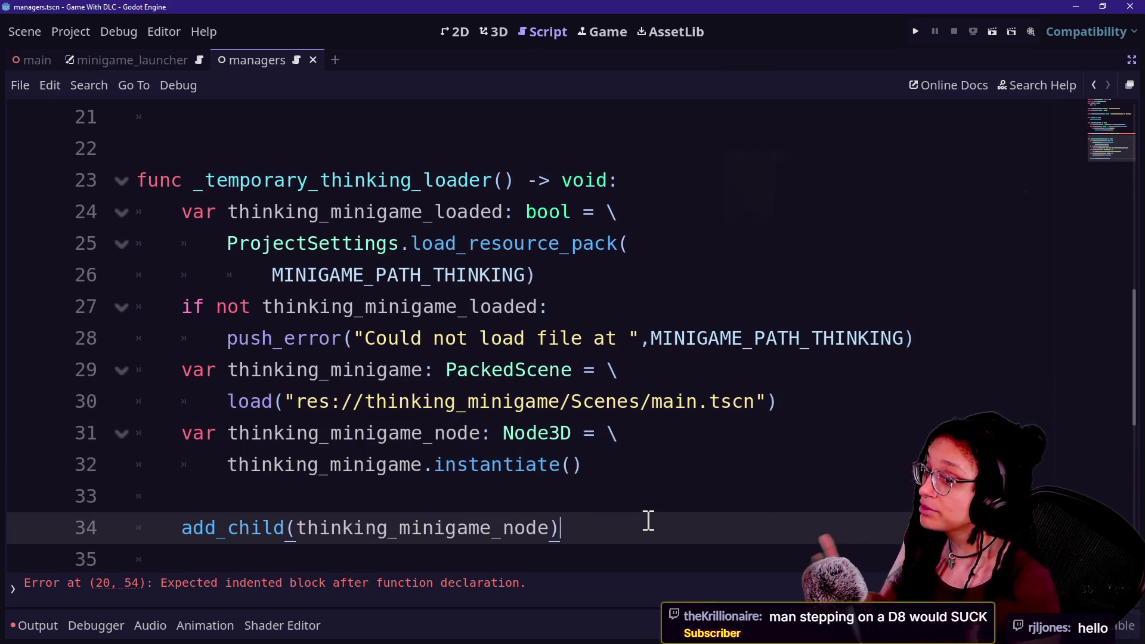
{"action": "mouse_move", "coordinate": [648, 520]}
{"action": "left_mouse_down"}
{"action": "mouse_move", "coordinate": [583, 481]}
{"action": "mouse_move", "coordinate": [348, 427]}
{"action": "left_mouse_up"}
{"action": "left_click", "coordinate": [348, 427]}
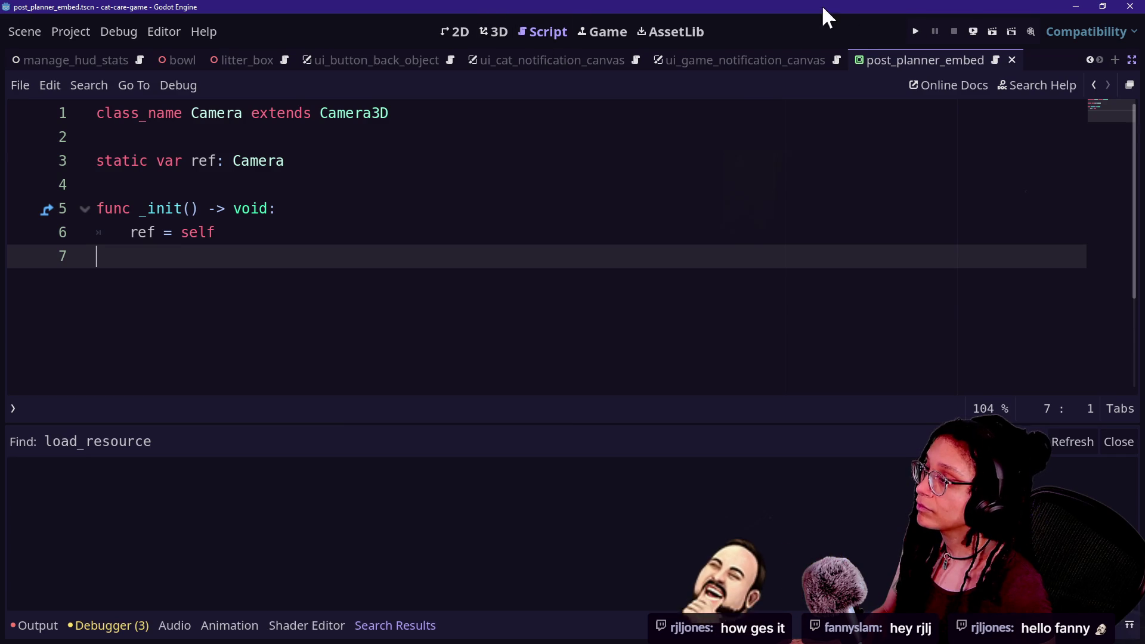
{"action": "left_click", "coordinate": [922, 30]}
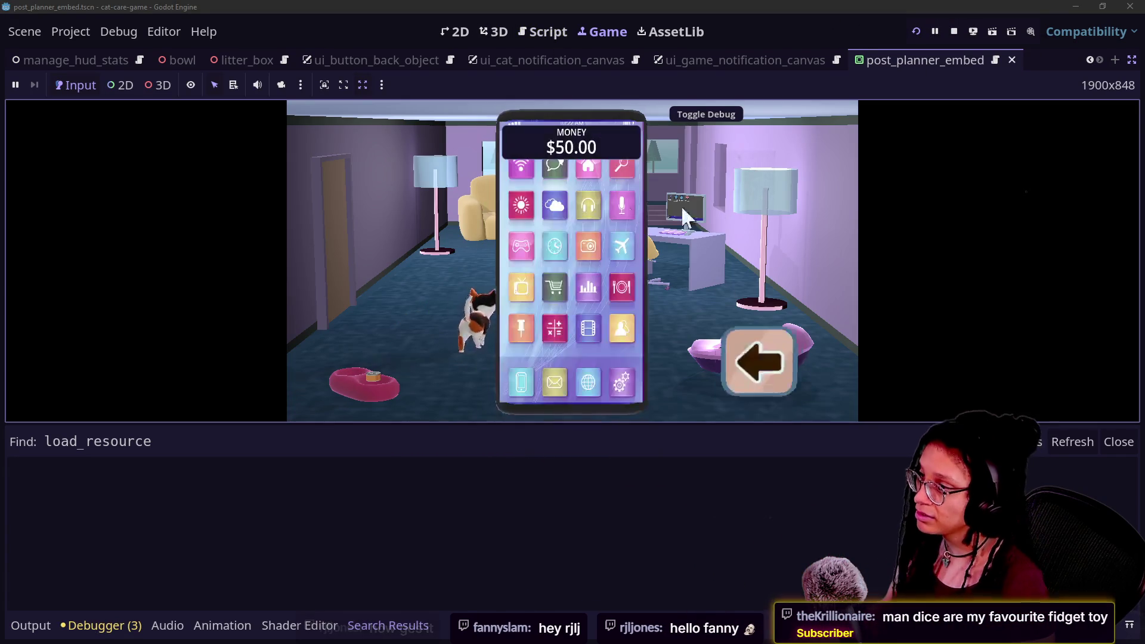
{"action": "left_click", "coordinate": [748, 379]}
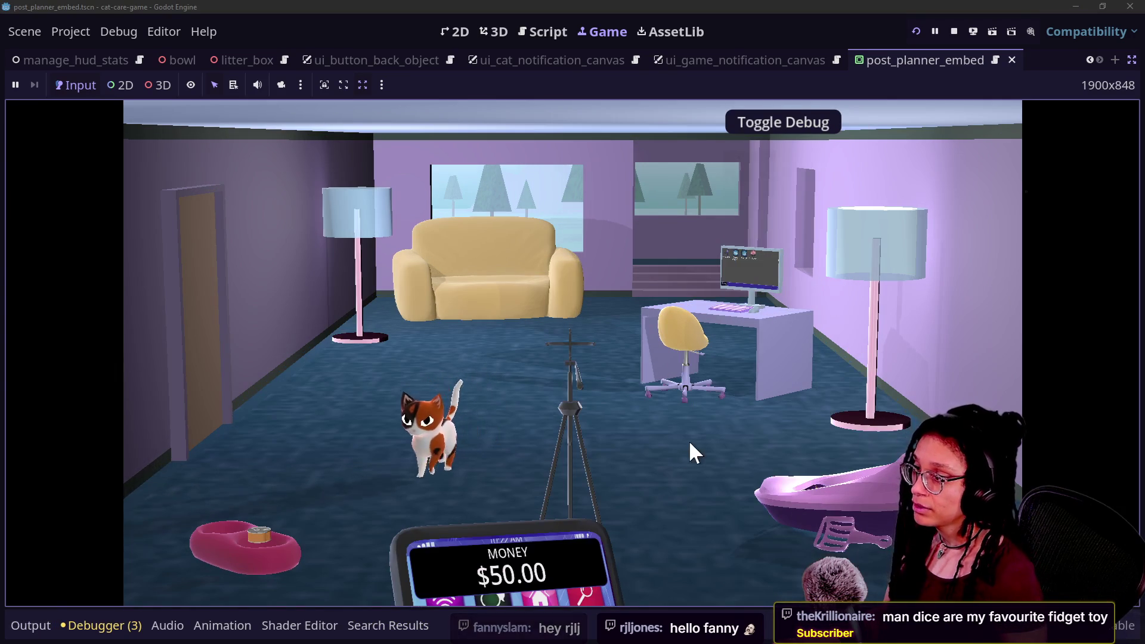
{"action": "left_click", "coordinate": [704, 381]}
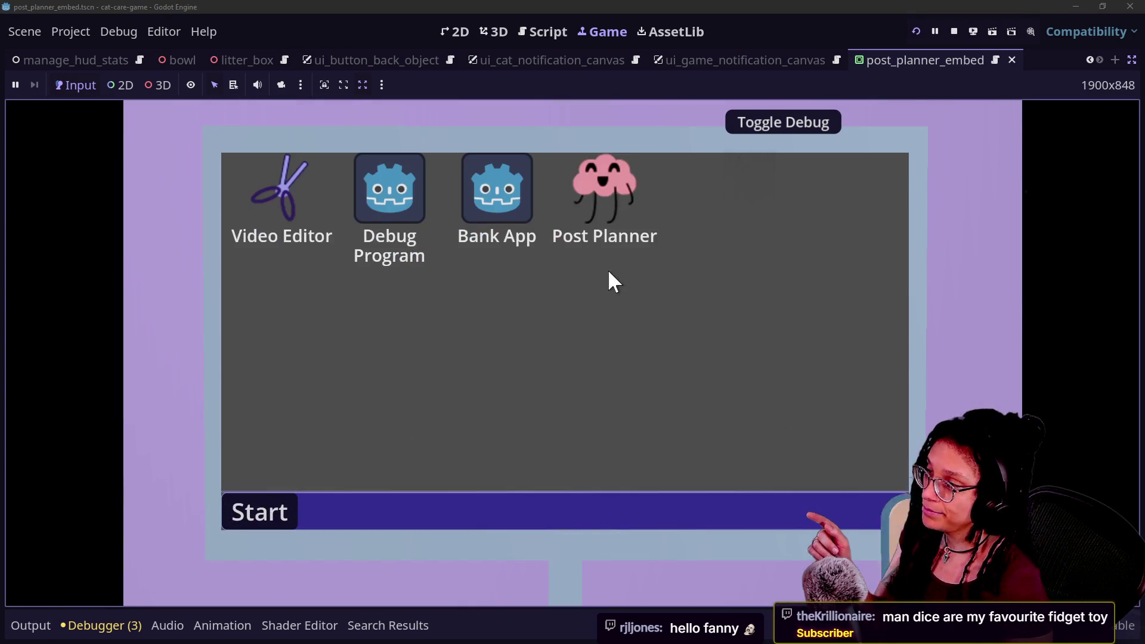
{"action": "mouse_move", "coordinate": [604, 190]}
{"action": "left_mouse_down"}
{"action": "mouse_move", "coordinate": [587, 429]}
{"action": "mouse_move", "coordinate": [614, 411]}
{"action": "left_mouse_up"}
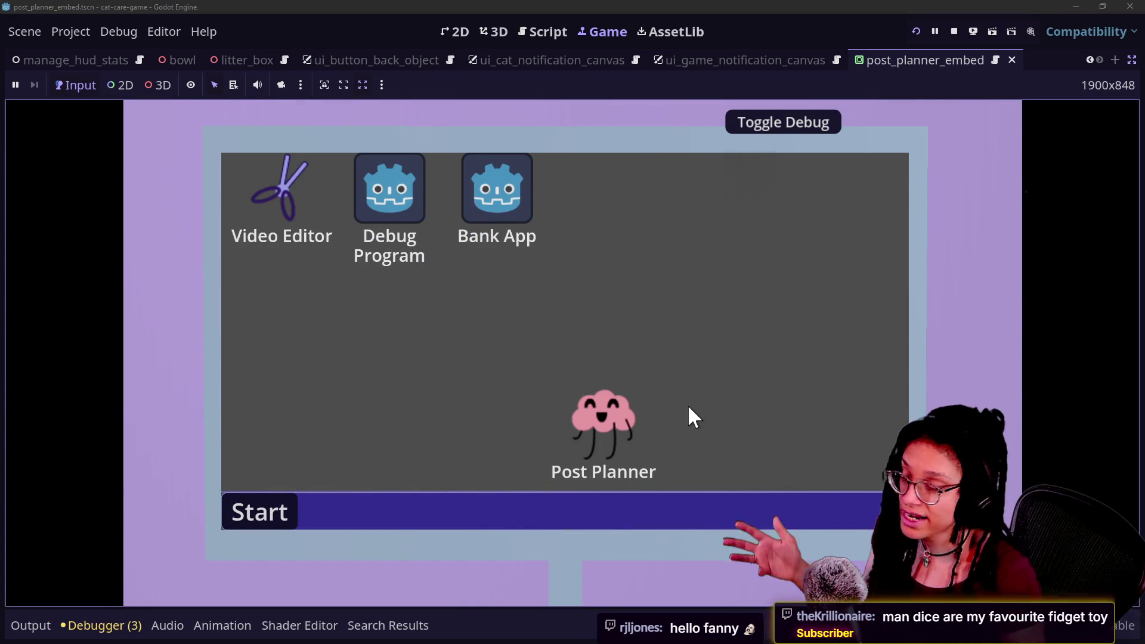
{"action": "double_click", "coordinate": [637, 419]}
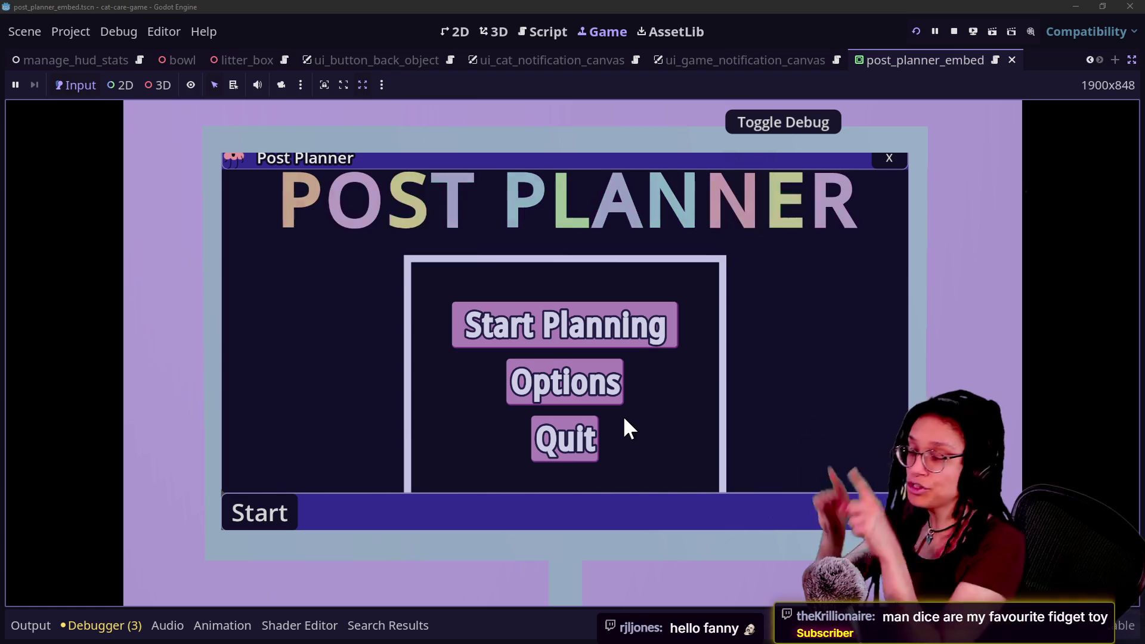
{"action": "left_click", "coordinate": [891, 159]}
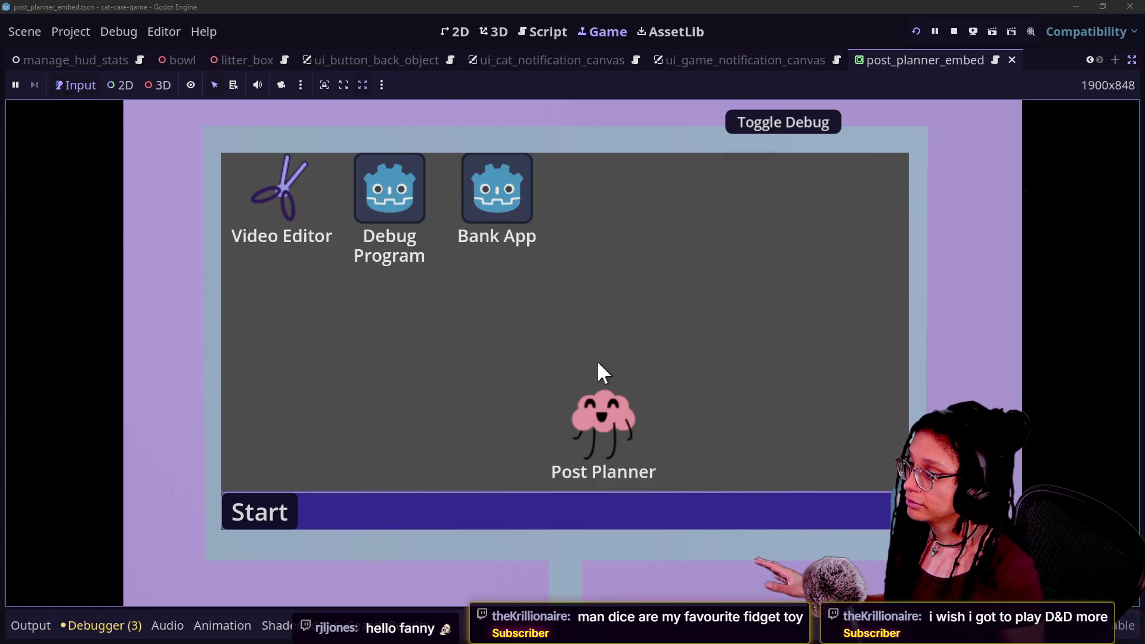
{"action": "left_click", "coordinate": [954, 31]}
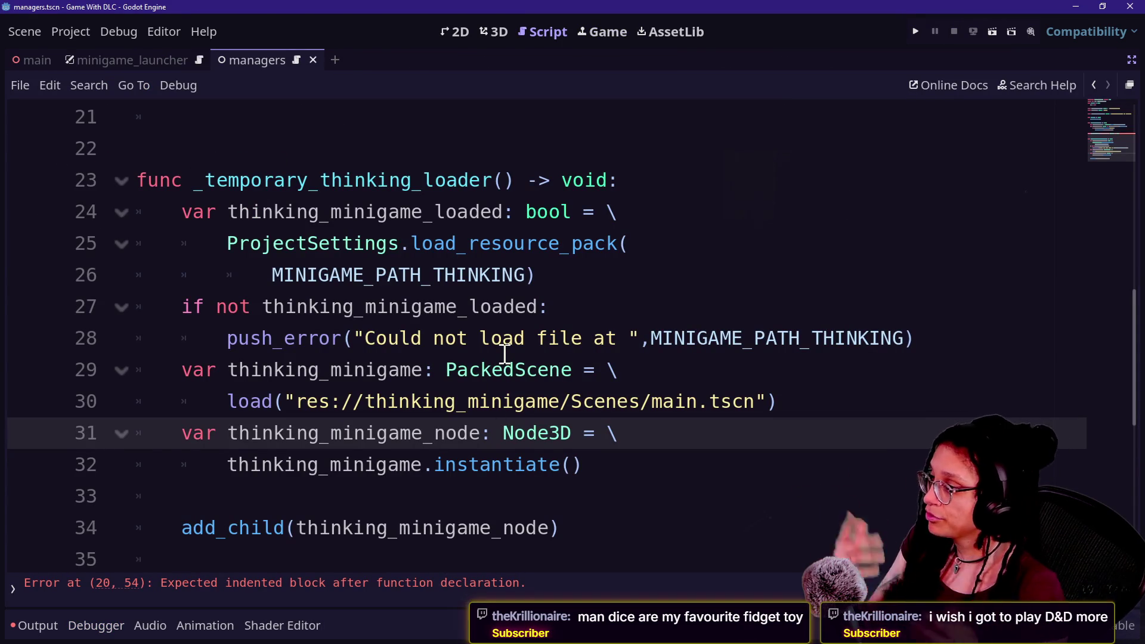
- Copy the pack-loading code on lines 24–30 into the _load_minigame function
{"action": "mouse_move", "coordinate": [605, 527]}
{"action": "left_mouse_down"}
{"action": "mouse_move", "coordinate": [609, 463]}
{"action": "mouse_move", "coordinate": [638, 429]}
{"action": "left_mouse_up"}
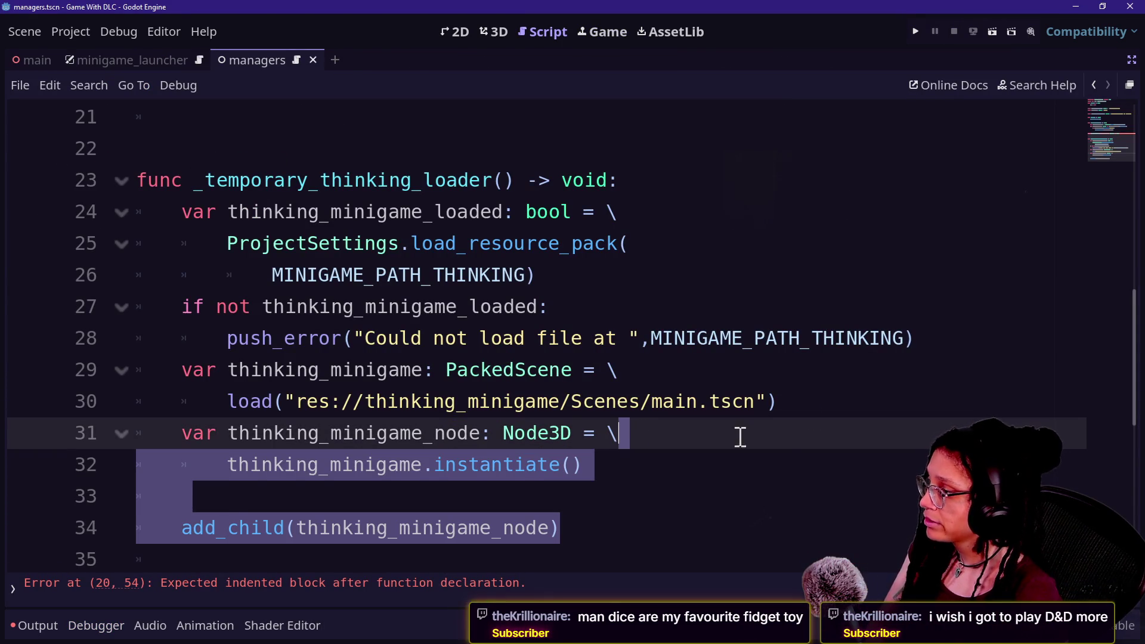
{"action": "left_click", "coordinate": [819, 405]}
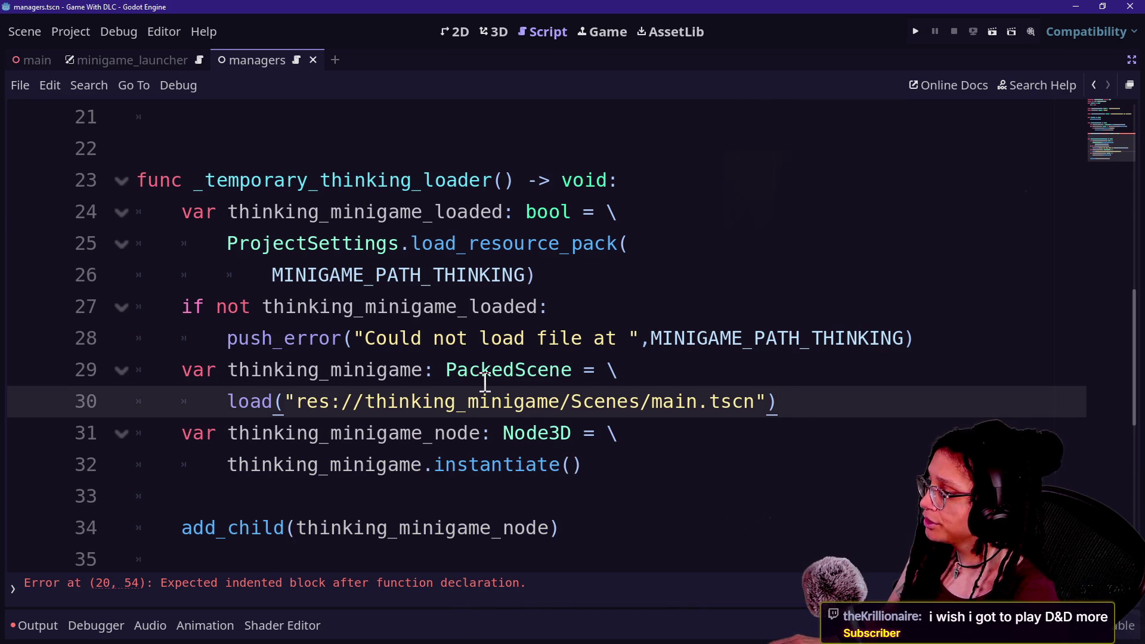
{"action": "mouse_move", "coordinate": [824, 415]}
{"action": "left_mouse_down"}
{"action": "mouse_move", "coordinate": [35, 307]}
{"action": "mouse_move", "coordinate": [26, 215]}
{"action": "left_mouse_up"}
{"action": "key", "text": "ctrl+c"}
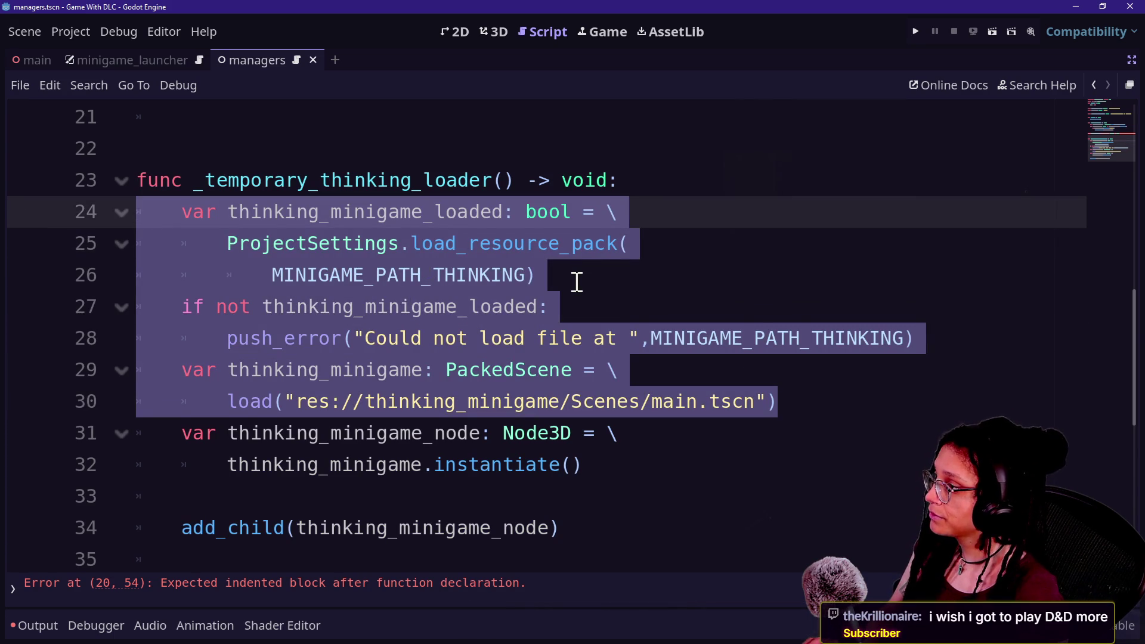
{"action": "scroll", "coordinate": [577, 282], "scroll_direction": "up", "scroll_amount": 2}
{"action": "left_click", "coordinate": [653, 317]}
{"action": "key", "text": "ctrl+v"}
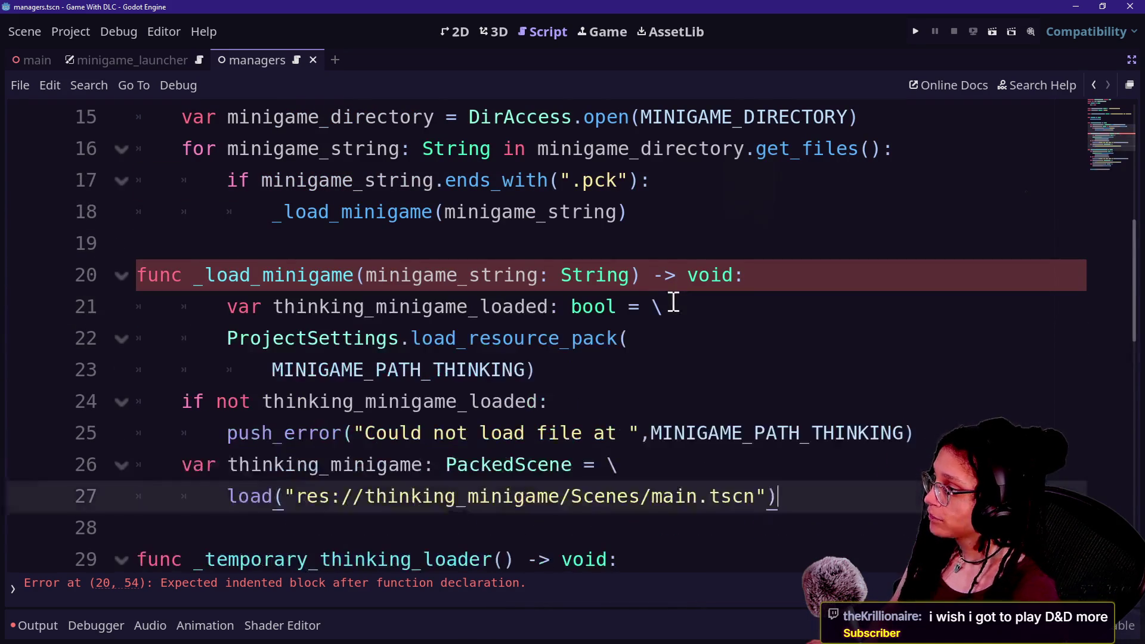
- Unindent the first three pasted lines and show the Output log's parse errors
{"action": "left_click_drag", "start_coordinate": [253, 316], "coordinate": [398, 370]}
{"action": "key", "text": "shift+Tab"}
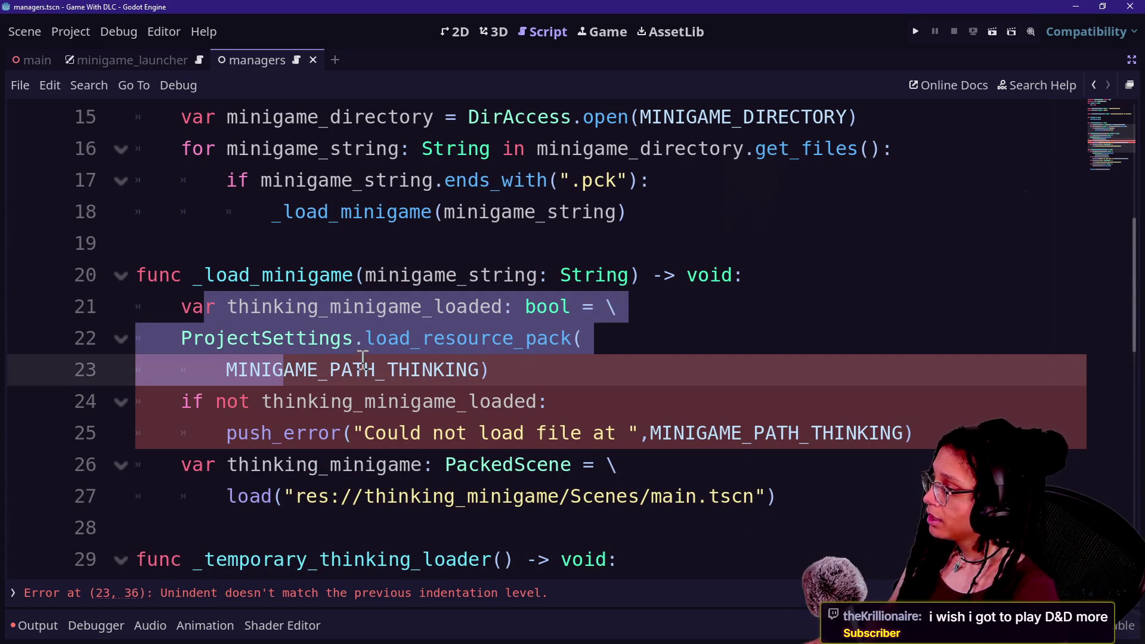
{"action": "key", "text": "Right"}
{"action": "left_click", "coordinate": [484, 373], "text": "shift"}
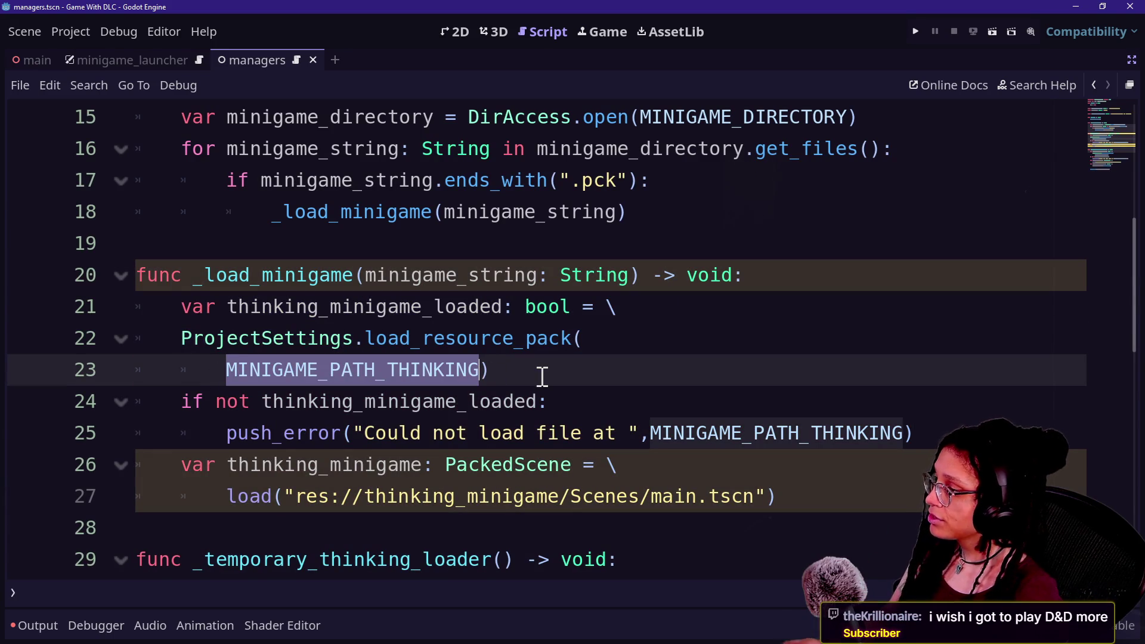
{"action": "left_click", "coordinate": [31, 624]}
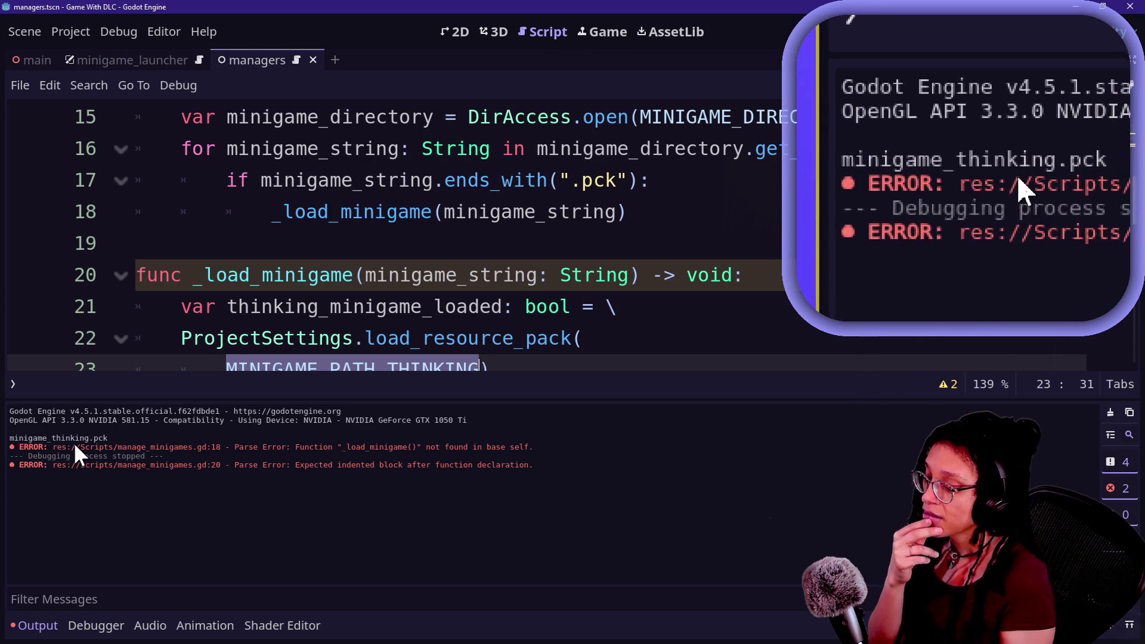
- Check the MINIGAME_DIRECTORY and MINIGAME_PATH_THINKING constants near the top of the script
{"action": "scroll", "coordinate": [369, 304], "scroll_direction": "down", "scroll_amount": 3}
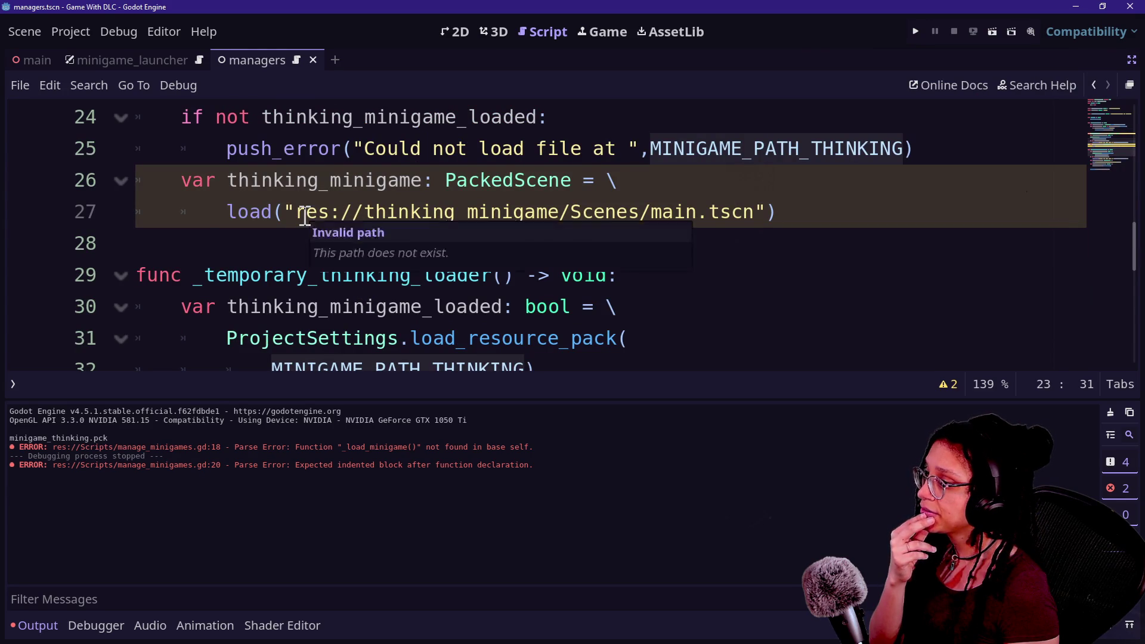
{"action": "scroll", "coordinate": [305, 216], "scroll_direction": "down", "scroll_amount": 3}
{"action": "scroll", "coordinate": [304, 216], "scroll_direction": "up", "scroll_amount": 11}
{"action": "scroll", "coordinate": [304, 216], "scroll_direction": "down", "scroll_amount": 2}
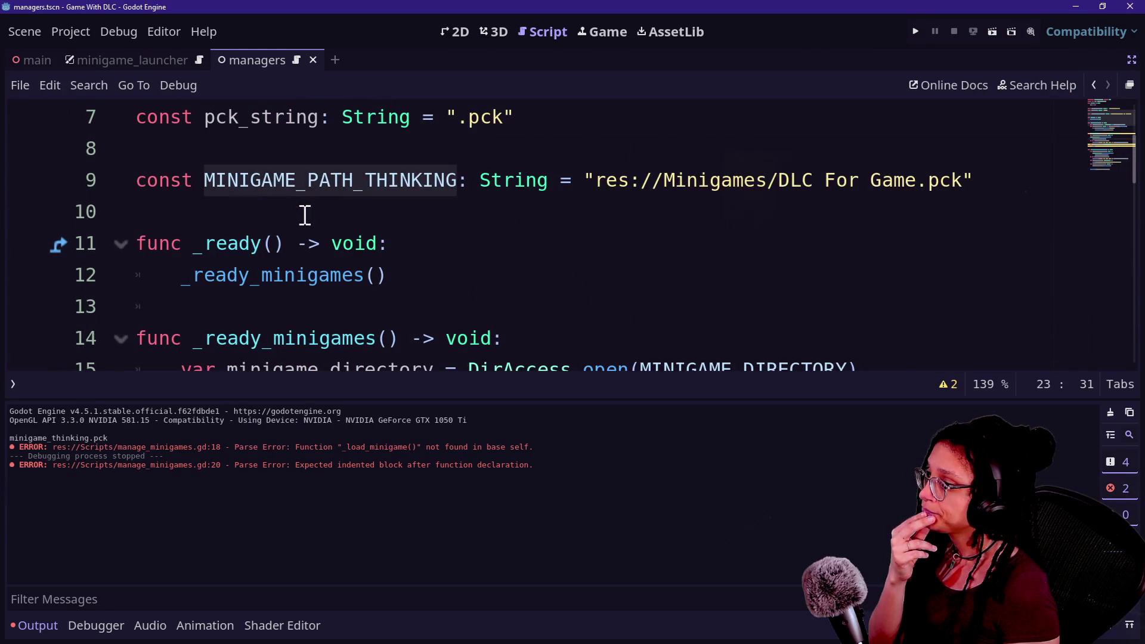
{"action": "scroll", "coordinate": [707, 183], "scroll_direction": "up", "scroll_amount": 1}
{"action": "left_click_drag", "start_coordinate": [193, 181], "coordinate": [457, 180]}
{"action": "key", "text": "Left"}
{"action": "key", "text": "Left"}
{"action": "key", "text": "Left"}
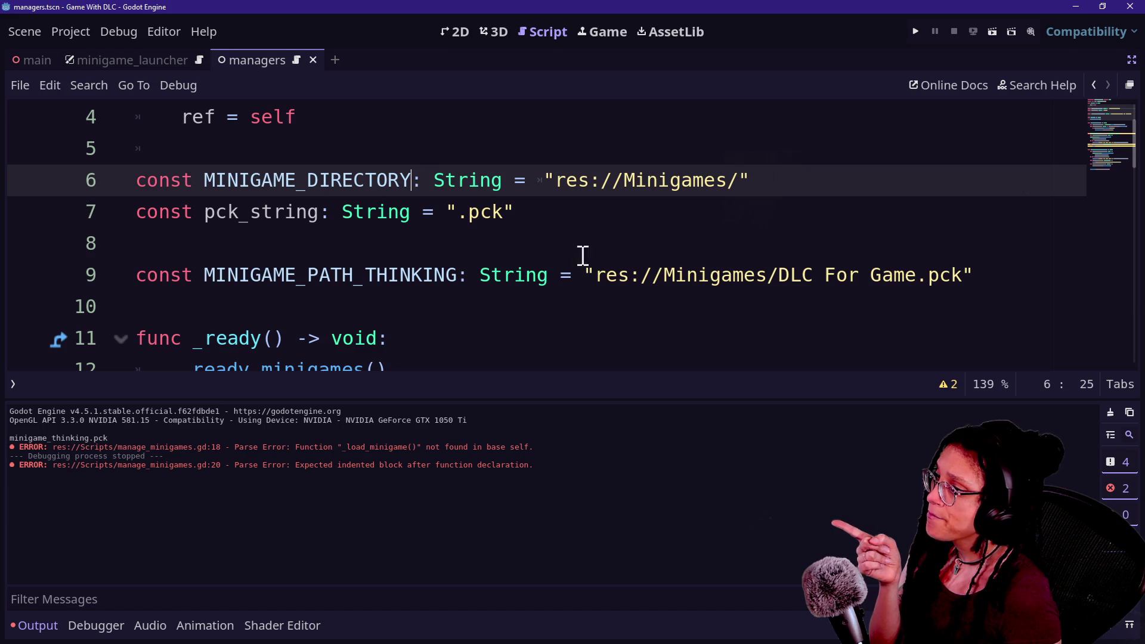
{"action": "left_click_drag", "start_coordinate": [585, 270], "coordinate": [1008, 270]}
{"action": "left_click", "coordinate": [791, 276]}
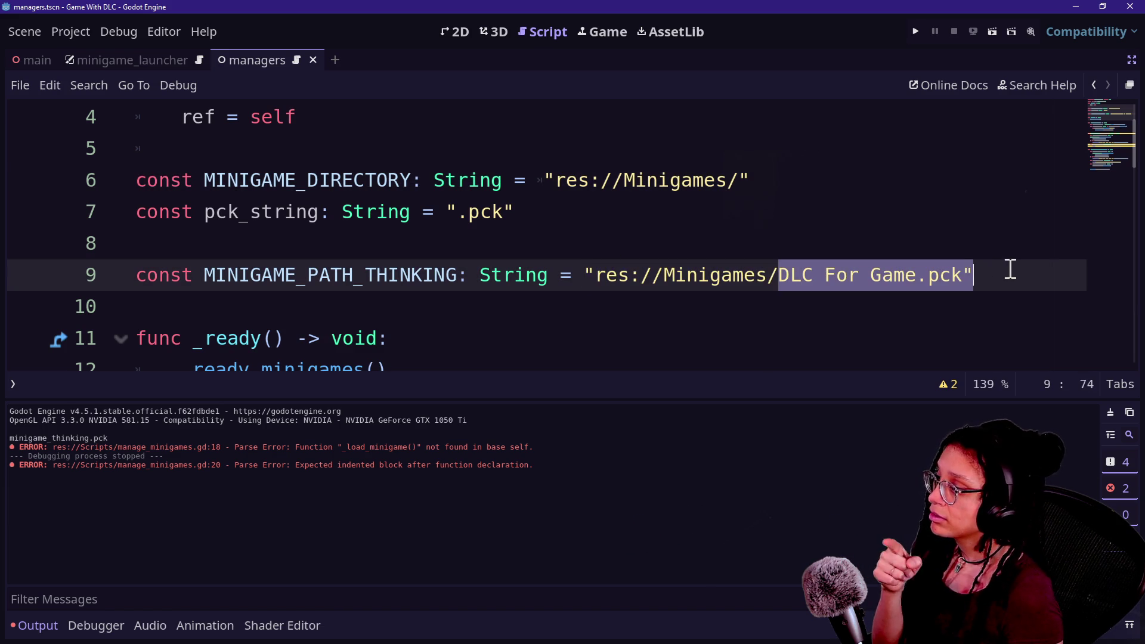
{"action": "right_click", "coordinate": [649, 314]}
{"action": "left_click", "coordinate": [601, 273]}
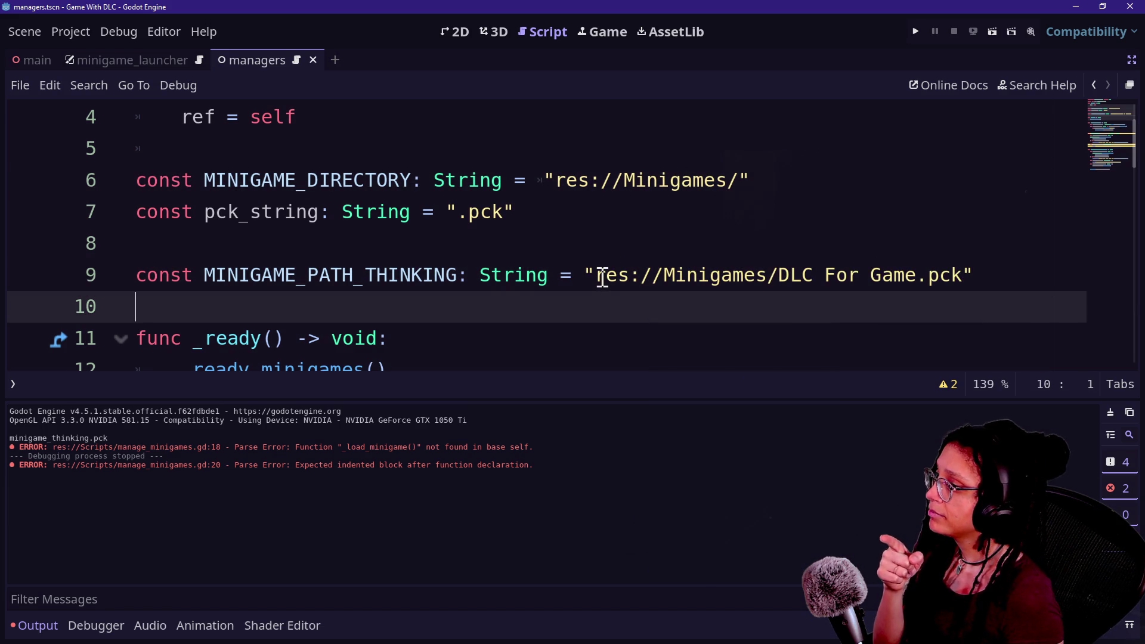
- Hide the Output log and put the caret at the end of the _load_minigame header
{"action": "scroll", "coordinate": [600, 276], "scroll_direction": "down", "scroll_amount": 6}
{"action": "scroll", "coordinate": [604, 277], "scroll_direction": "down", "scroll_amount": 1}
{"action": "left_click", "coordinate": [602, 276]}
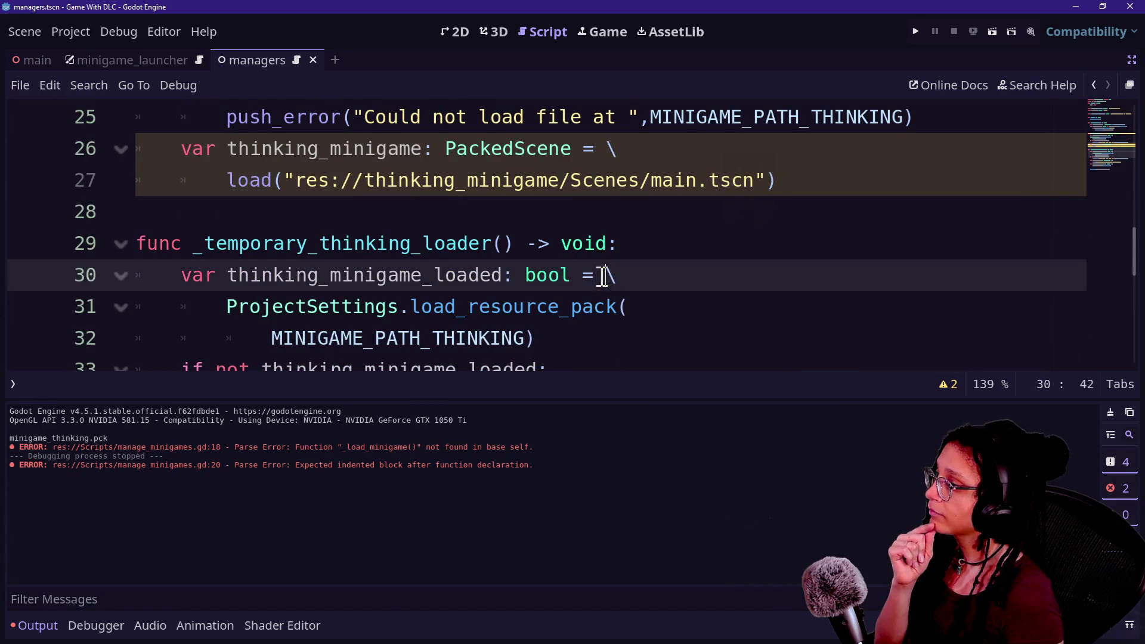
{"action": "scroll", "coordinate": [602, 276], "scroll_direction": "up", "scroll_amount": 1}
{"action": "key", "text": "ctrl+j"}
{"action": "key", "text": "ctrl+j"}
{"action": "key", "text": "ctrl+j"}
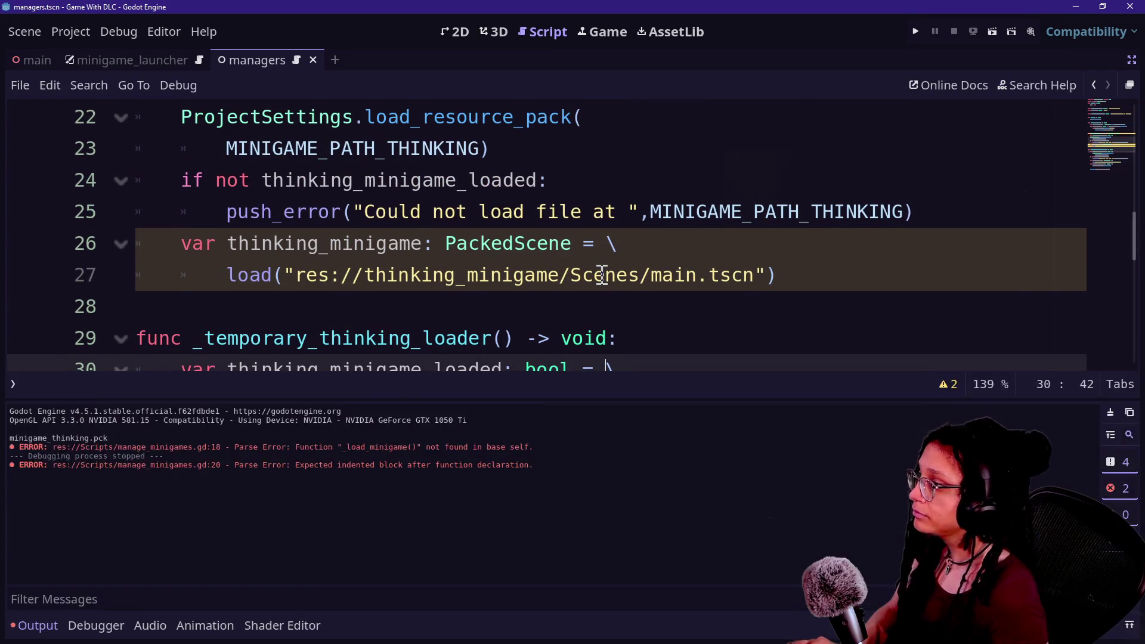
{"action": "scroll", "coordinate": [570, 442], "scroll_direction": "up", "scroll_amount": 1}
{"action": "scroll", "coordinate": [710, 455], "scroll_direction": "down", "scroll_amount": 1}
{"action": "scroll", "coordinate": [662, 420], "scroll_direction": "up", "scroll_amount": 2}
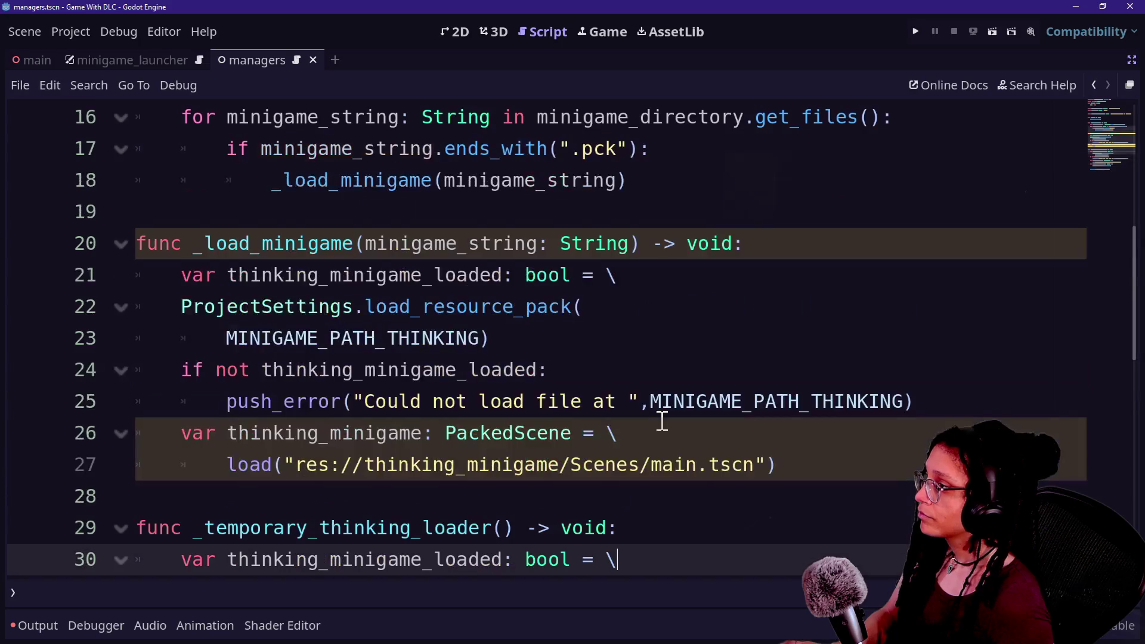
{"action": "left_click", "coordinate": [548, 275]}
{"action": "left_click", "coordinate": [801, 256]}
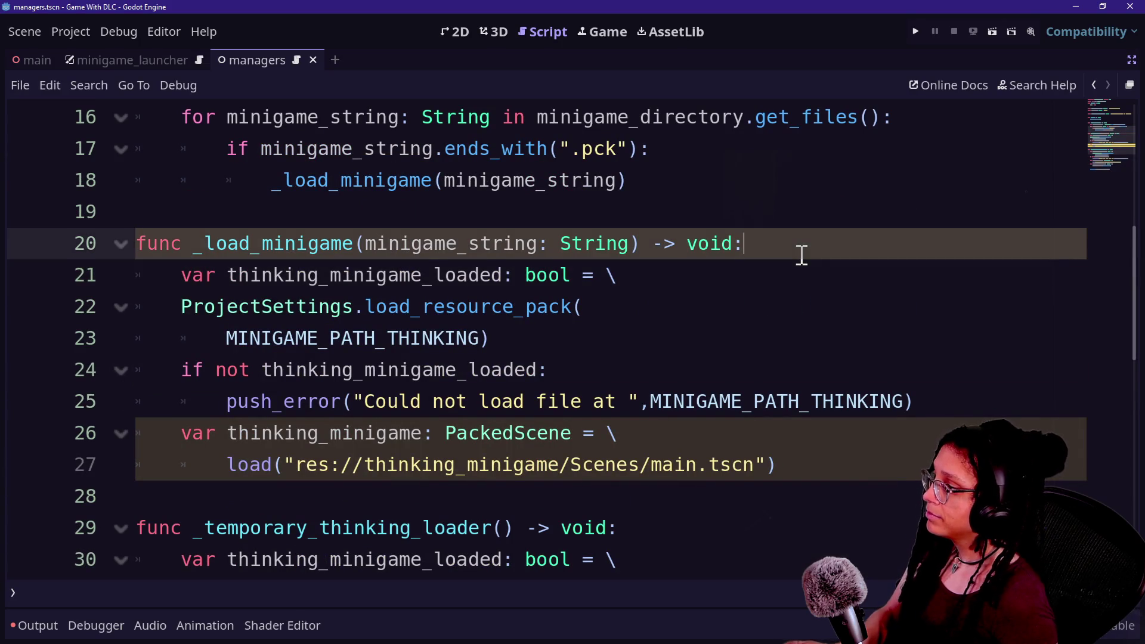
- Add a full_minigame_path variable built from MINIGAME_DIRECTORY + minigame_string in _load_minigame
{"action": "key", "text": "Return"}
{"action": "type", "text": "var full_minigame_path: String ="}
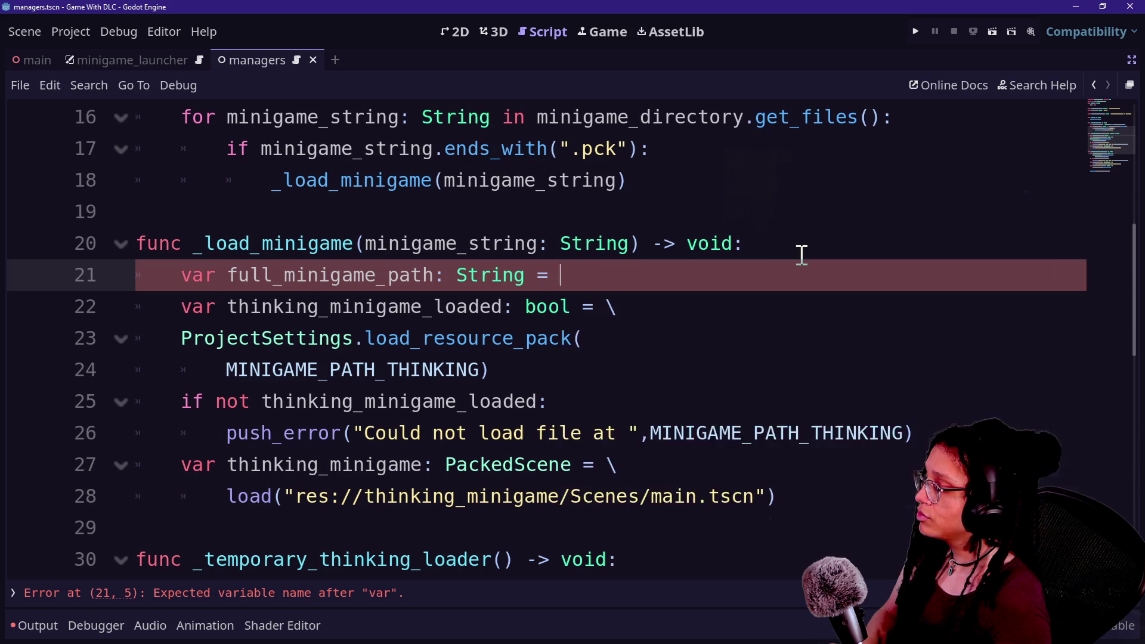
{"action": "type", "text": "minigamr"}
{"action": "key", "text": "BackSpace"}
{"action": "key", "text": "Return"}
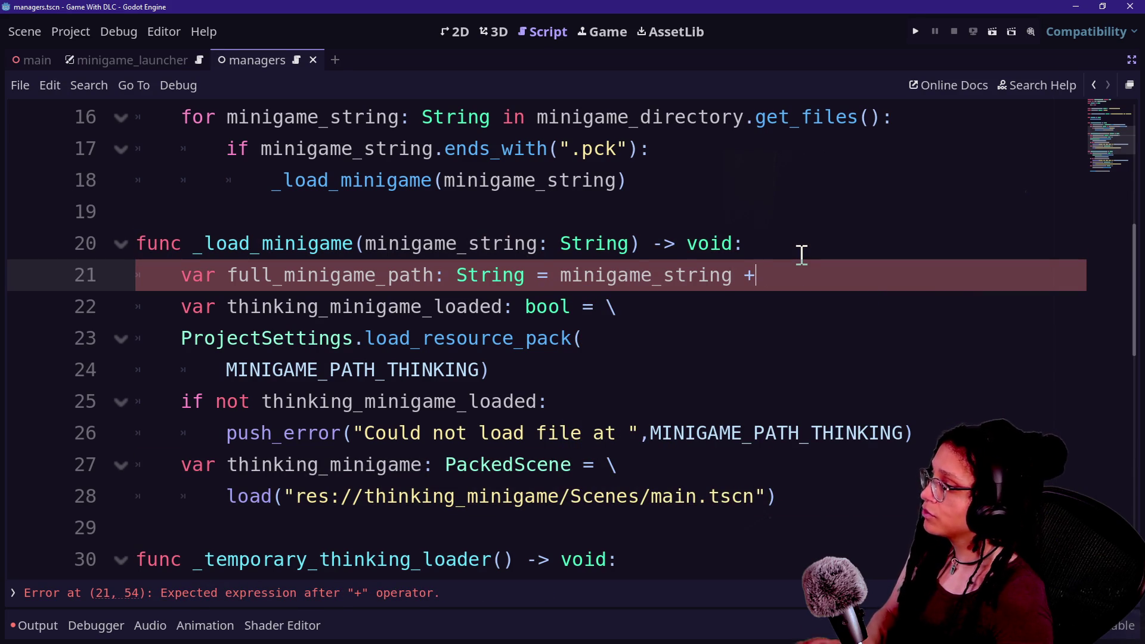
{"action": "key", "text": "BackSpace"}
{"action": "key", "text": "BackSpace"}
{"action": "key", "text": "BackSpace"}
{"action": "type", "text": "MINIG"}
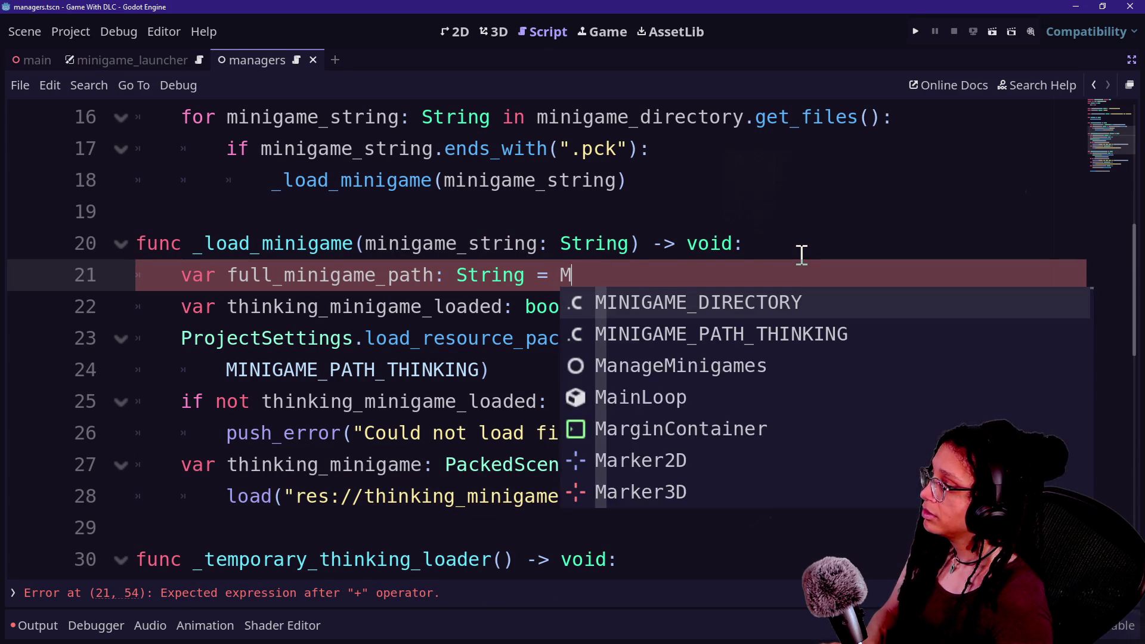
{"action": "key", "text": "Return"}
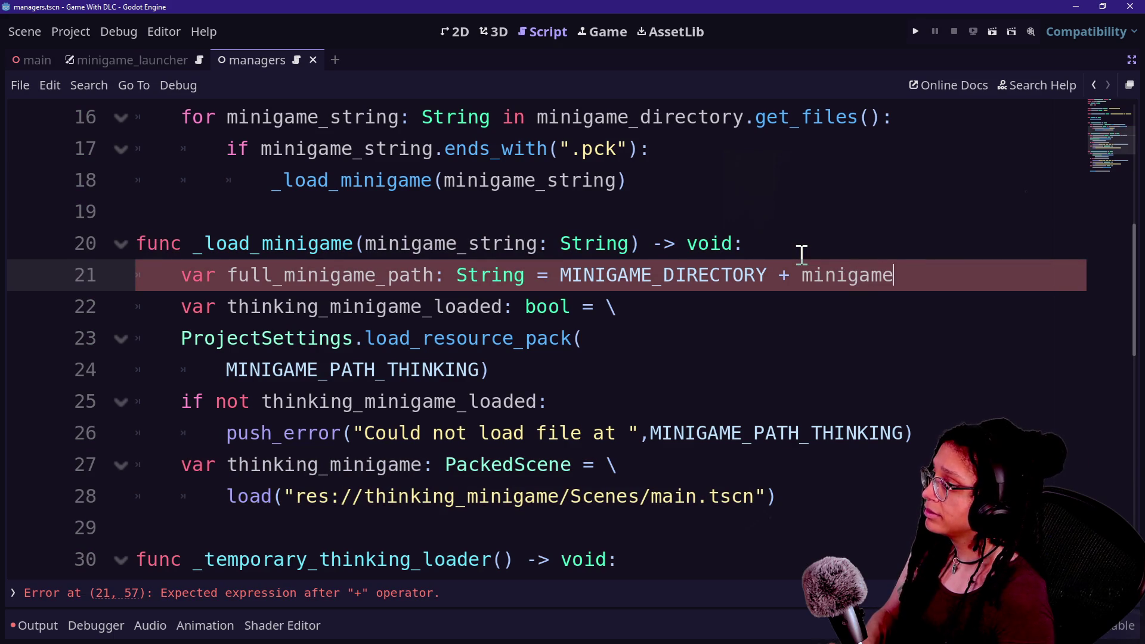
{"action": "key", "text": "Down"}
{"action": "key", "text": "Down"}
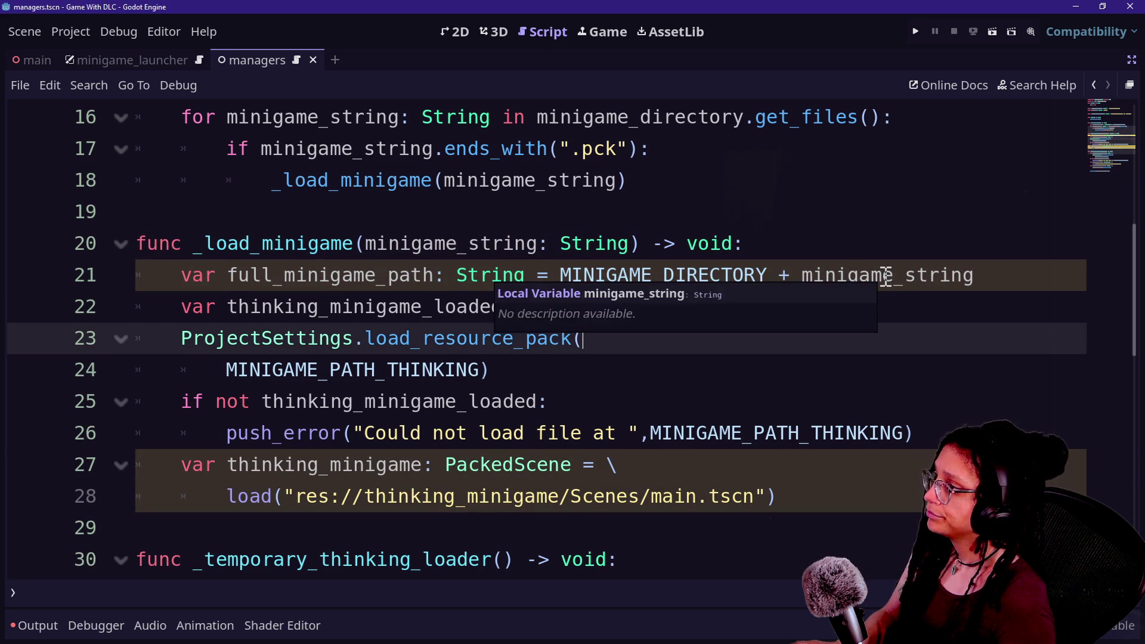
- Rename the loop variable minigame_string to minigame_path on lines 16–18
{"action": "scroll", "coordinate": [886, 278], "scroll_direction": "up", "scroll_amount": 1}
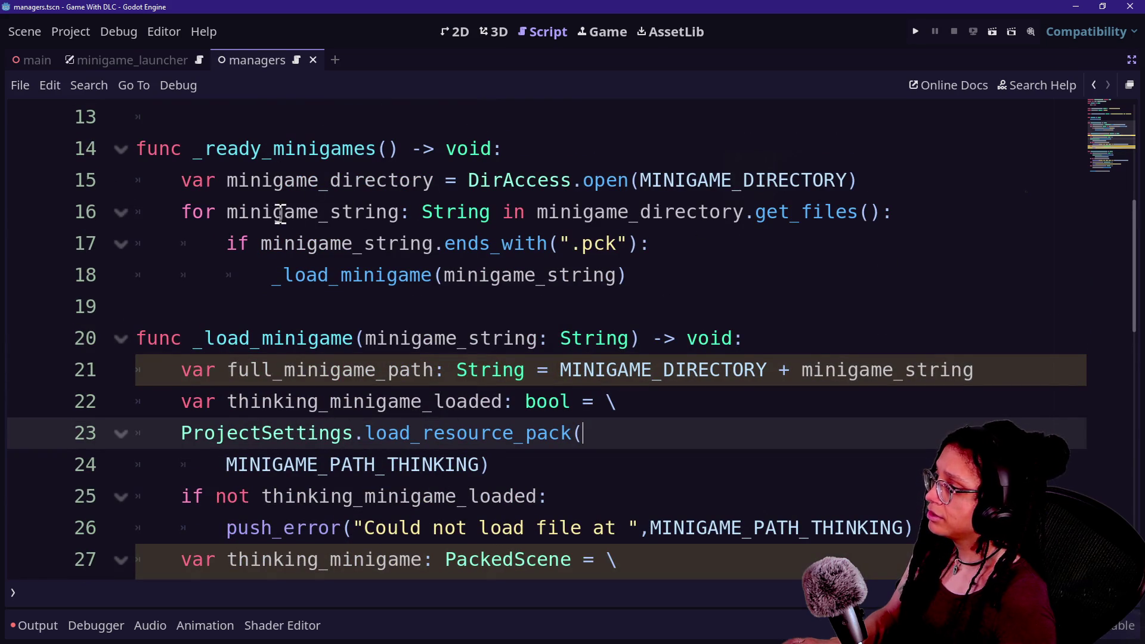
{"action": "left_click", "coordinate": [332, 214]}
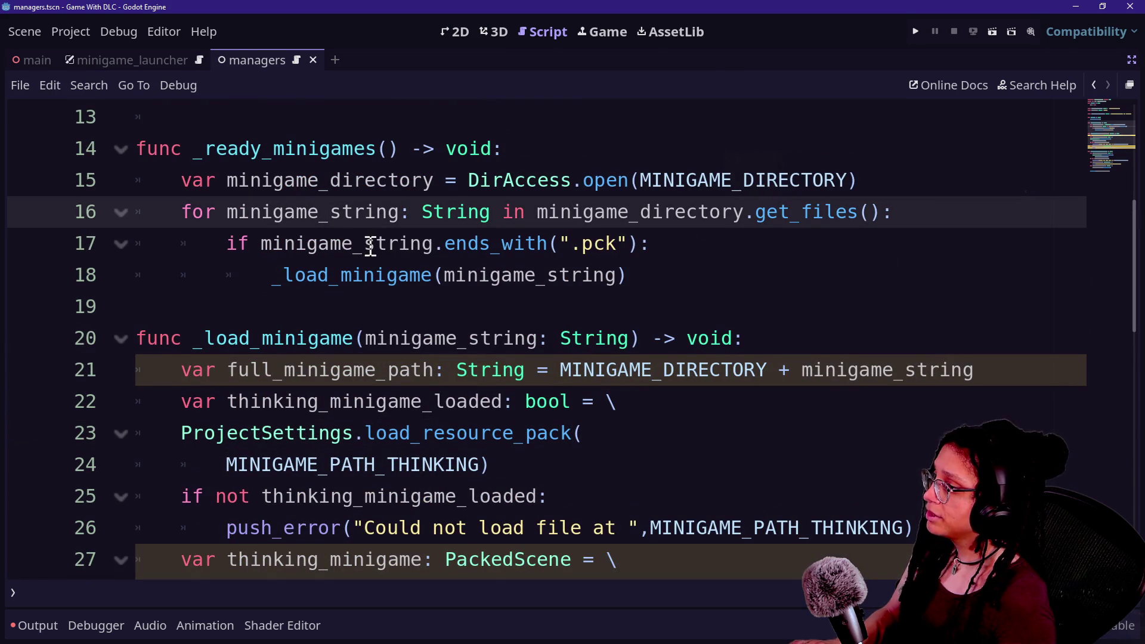
{"action": "left_click", "coordinate": [370, 245], "text": "alt"}
{"action": "type", "text": "path_"}
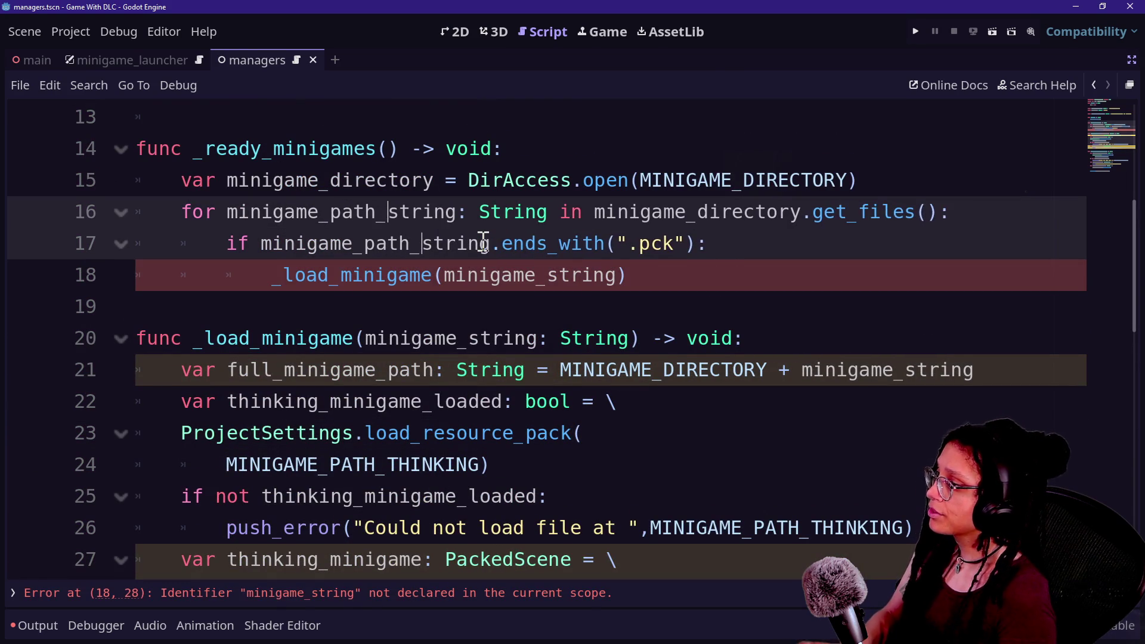
{"action": "key", "text": "Delete"}
{"action": "key", "text": "Delete"}
{"action": "key", "text": "Delete"}
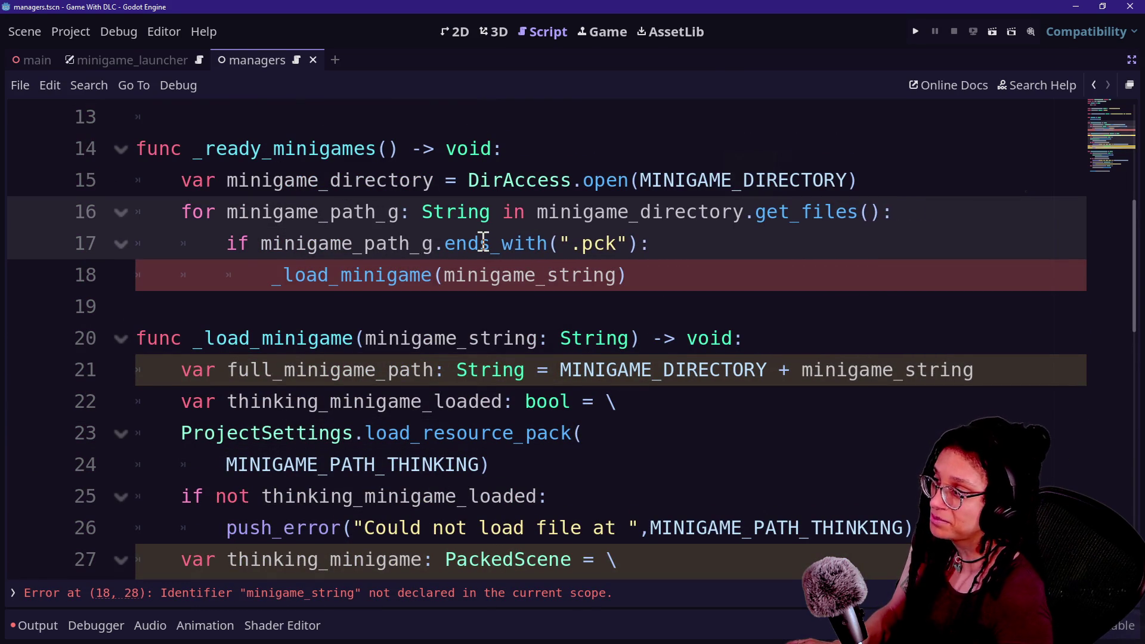
{"action": "key", "text": "Delete"}
{"action": "key", "text": "BackSpace"}
{"action": "left_click", "coordinate": [620, 276]}
{"action": "key", "text": "BackSpace"}
{"action": "key", "text": "BackSpace"}
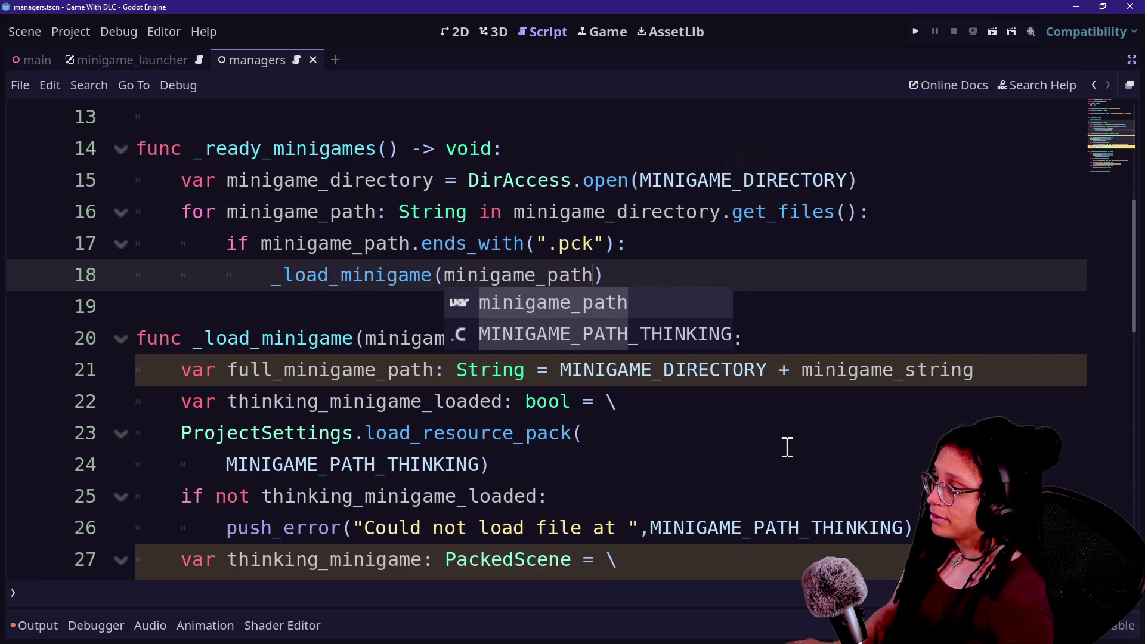
{"action": "left_click", "coordinate": [585, 432]}
{"action": "left_click", "coordinate": [527, 370]}
{"action": "left_click", "coordinate": [332, 341]}
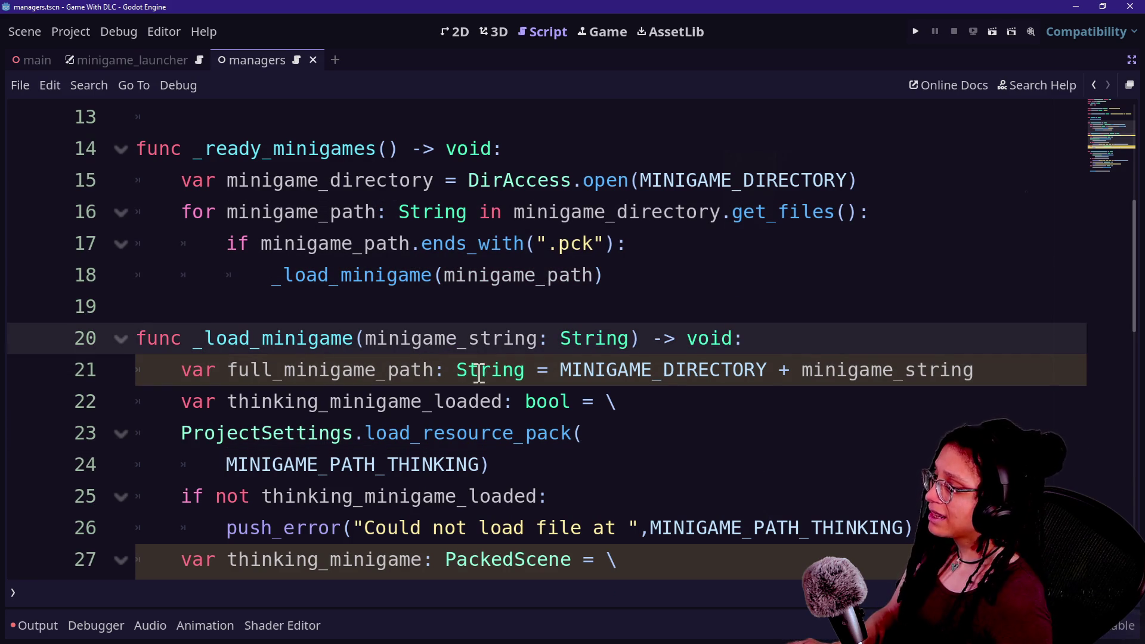
- Rename the _load_minigame parameter to minigame_path and save the script
{"action": "key", "text": "BackSpace"}
{"action": "key", "text": "BackSpace"}
{"action": "key", "text": "BackSpace"}
{"action": "type", "text": "path"}
{"action": "left_click", "coordinate": [970, 368]}
{"action": "key", "text": "BackSpace"}
{"action": "key", "text": "BackSpace"}
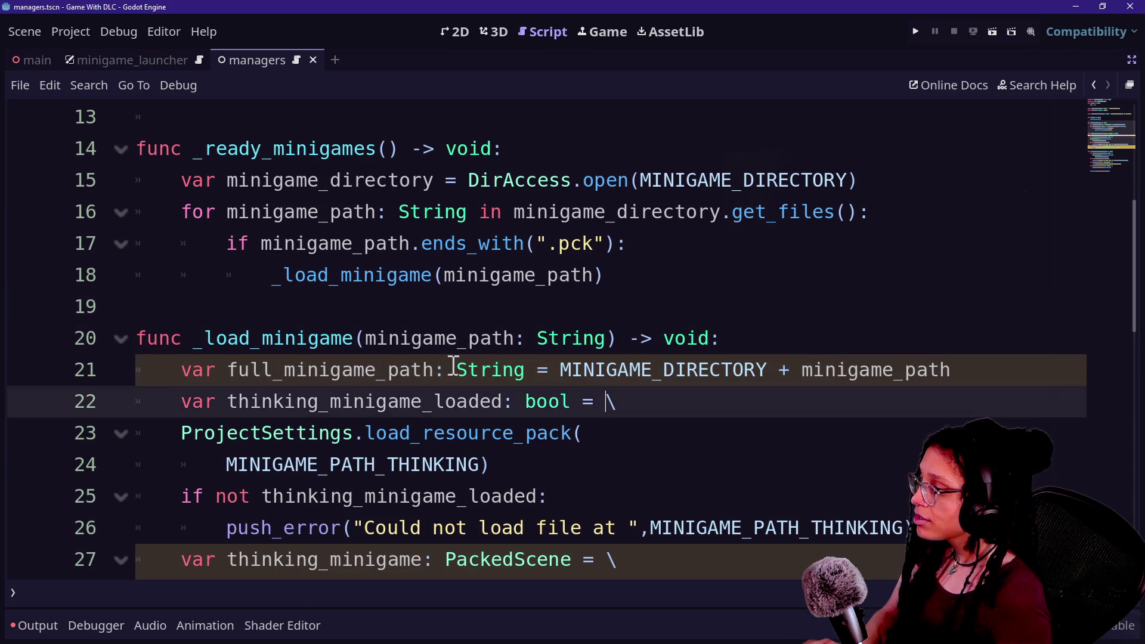
{"action": "left_click_drag", "start_coordinate": [354, 370], "coordinate": [711, 392]}
{"action": "left_click", "coordinate": [711, 391]}
{"action": "key", "text": "ctrl+s"}
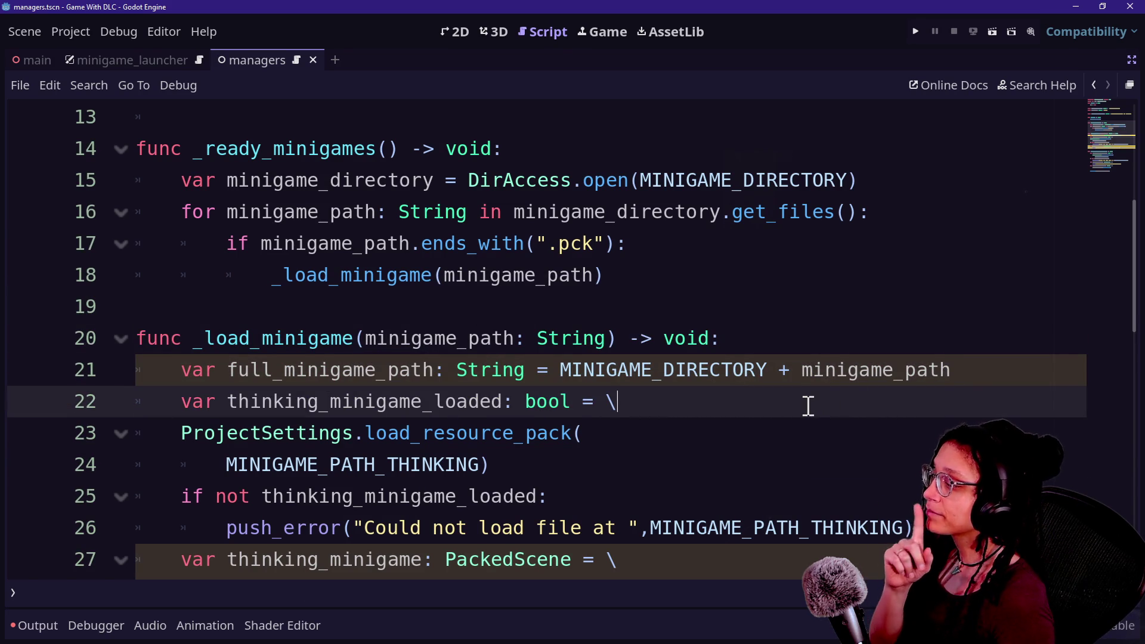
{"action": "left_click", "coordinate": [1024, 378]}
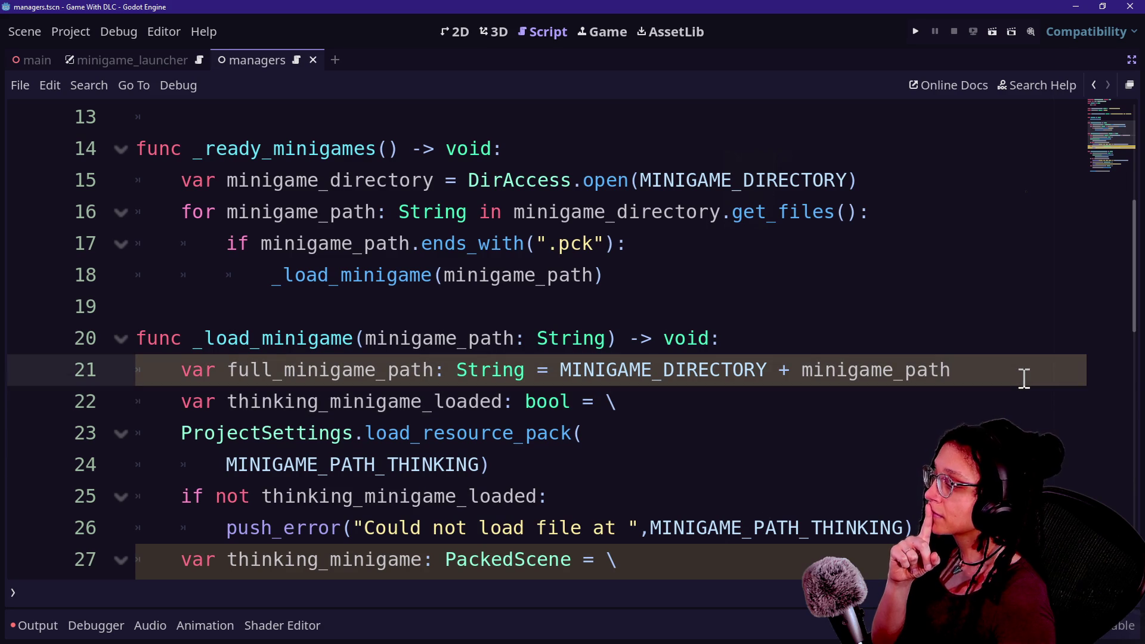
{"action": "key", "text": "Down"}
{"action": "key", "text": "Down"}
{"action": "key", "text": "Down"}
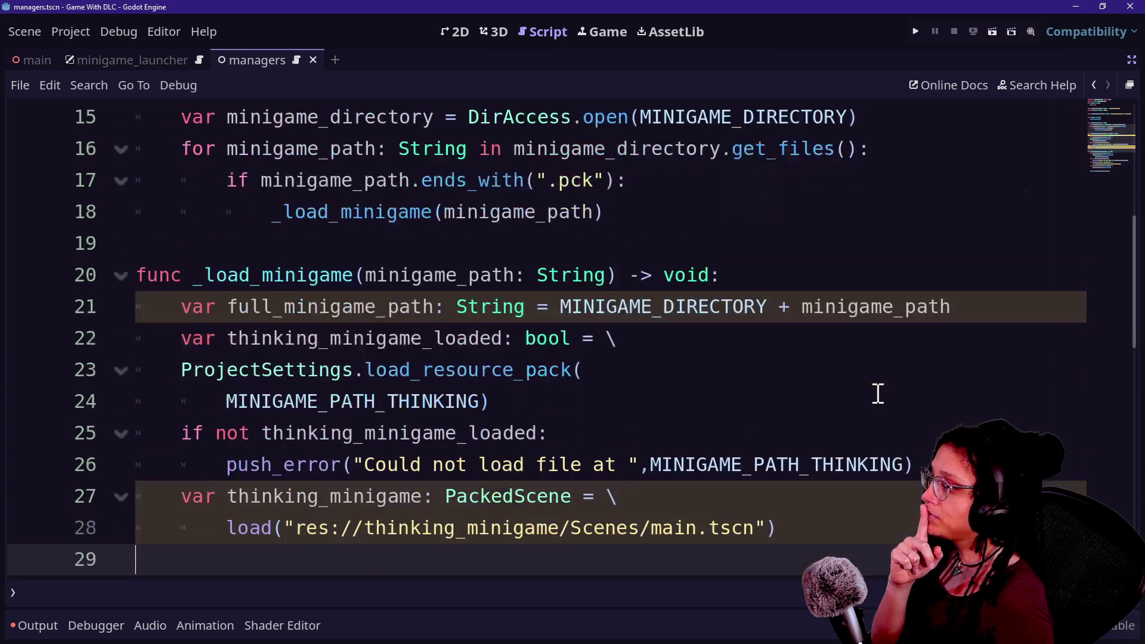
- Pass full_minigame_path to load_resource_pack instead of the hard-coded MINIGAME_PATH_THINKING constant
{"action": "left_click_drag", "start_coordinate": [217, 369], "coordinate": [477, 384]}
{"action": "key", "text": "BackSpace"}
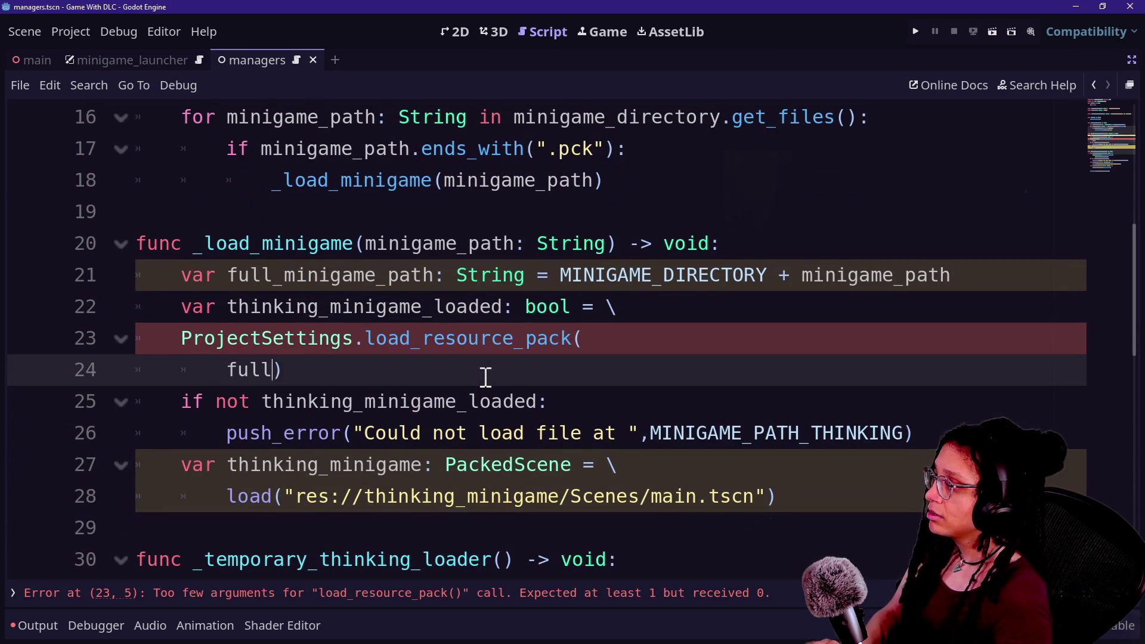
{"action": "type", "text": "igame_path)"}
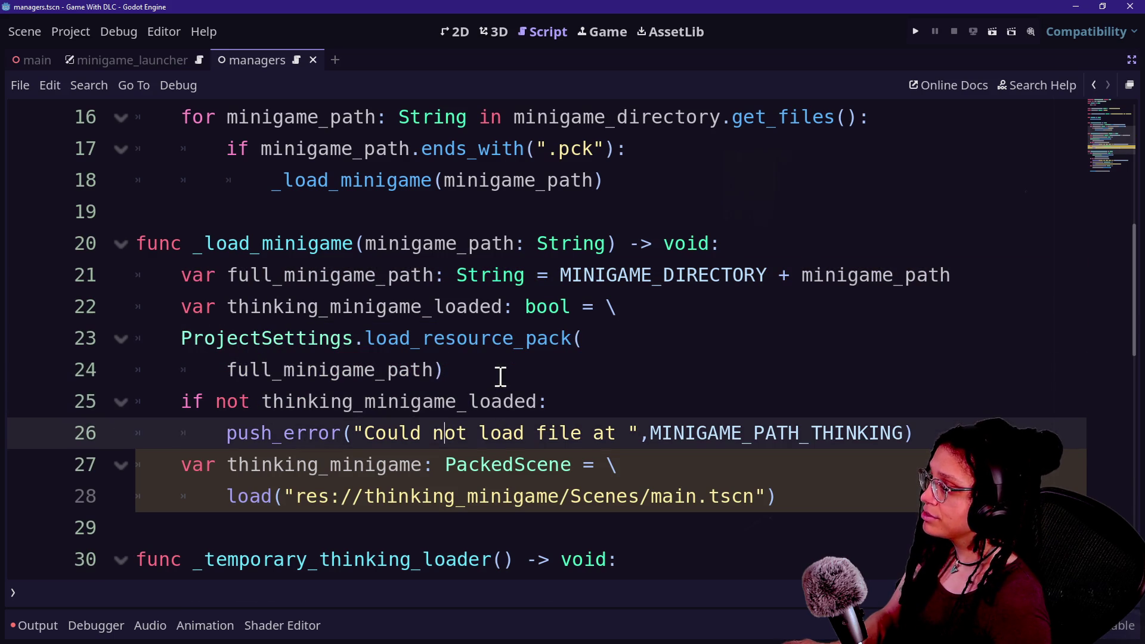
{"action": "left_click_drag", "start_coordinate": [501, 376], "coordinate": [512, 428]}
{"action": "key", "text": "Down"}
{"action": "key", "text": "Down"}
- Strip the thinking_ prefix from minigame_loaded on lines 22 and 25
{"action": "left_click_drag", "start_coordinate": [263, 401], "coordinate": [539, 404]}
{"action": "left_click_drag", "start_coordinate": [215, 306], "coordinate": [341, 306]}
{"action": "key", "text": "BackSpace"}
{"action": "left_click", "coordinate": [388, 338]}
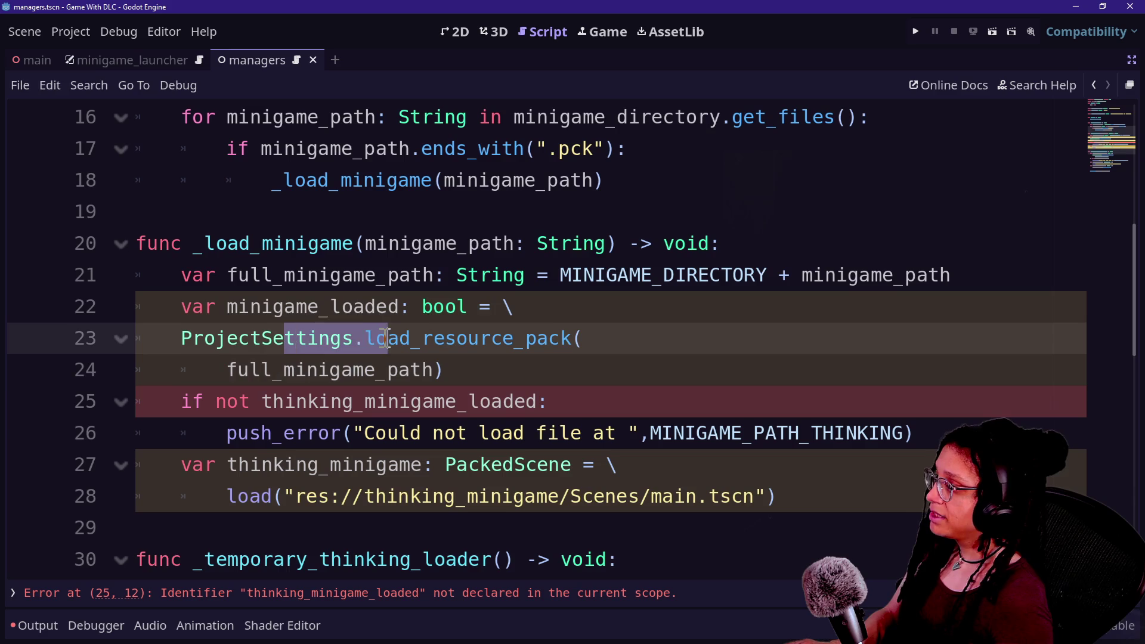
{"action": "left_click_drag", "start_coordinate": [262, 409], "coordinate": [638, 435]}
{"action": "key", "text": "BackSpace"}
{"action": "scroll", "coordinate": [634, 435], "scroll_direction": "down", "scroll_amount": 2}
{"action": "left_click", "coordinate": [662, 400]}
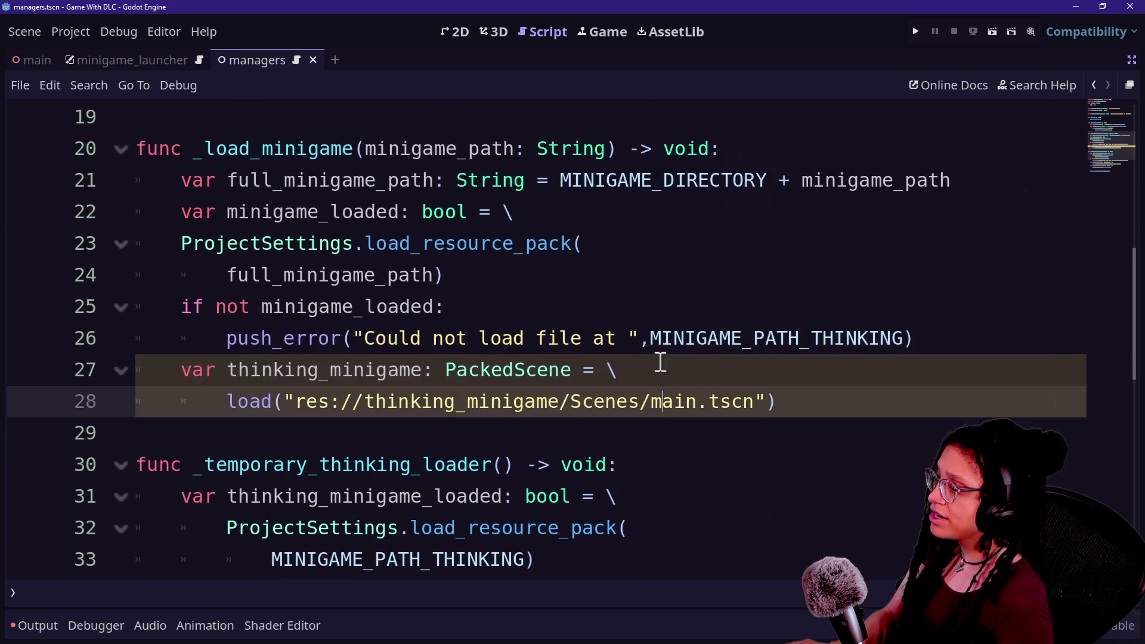
- Report full_minigame_path in the push_error message and add a blank line after the error check
{"action": "left_click_drag", "start_coordinate": [649, 329], "coordinate": [906, 344]}
{"action": "key", "text": "BackSpace"}
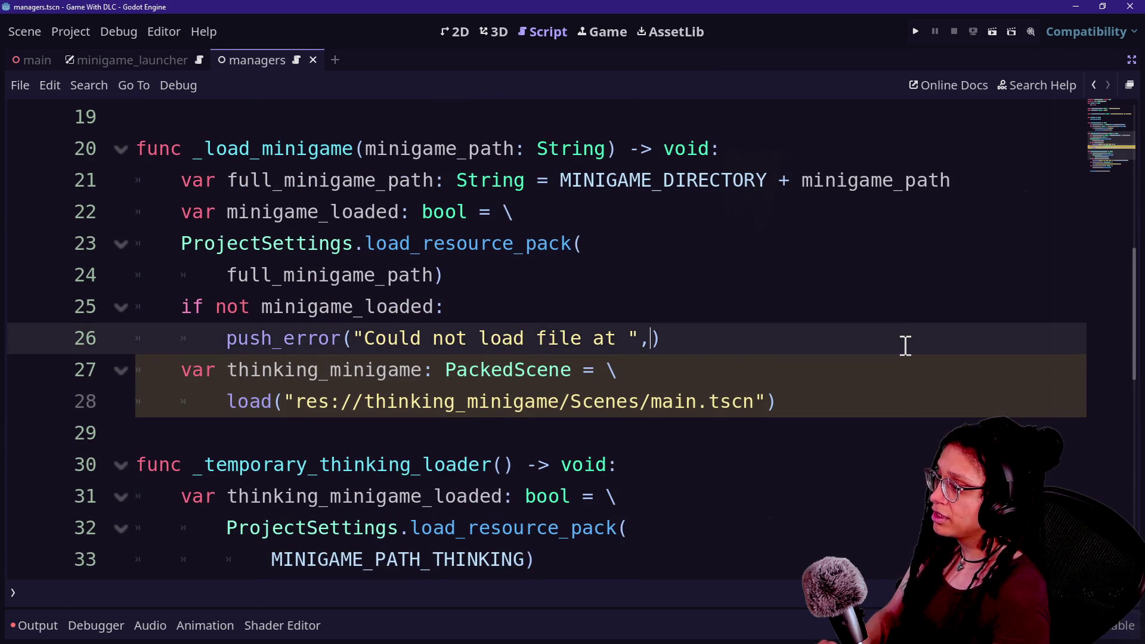
{"action": "type", "text": "full_min"}
{"action": "key", "text": "Return"}
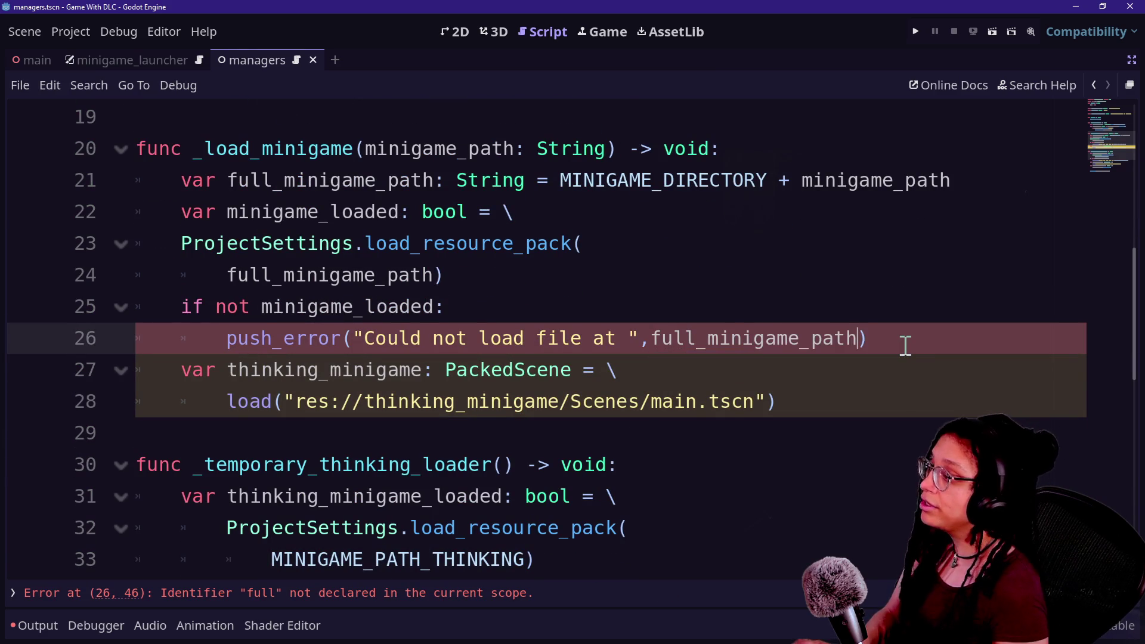
{"action": "left_click", "coordinate": [537, 365]}
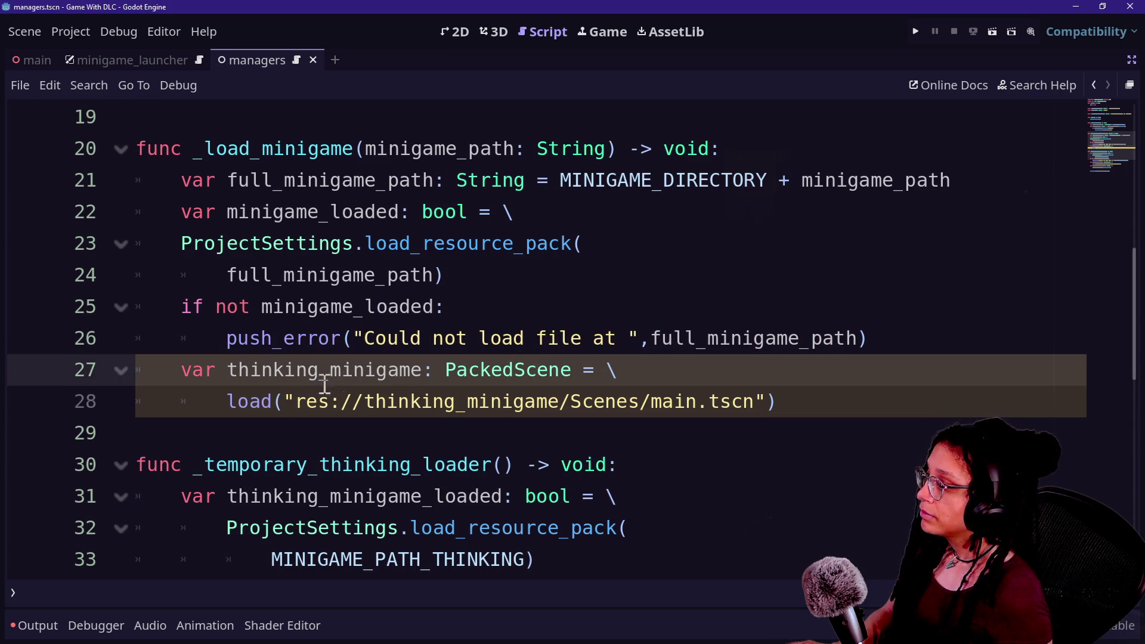
{"action": "left_click", "coordinate": [874, 338]}
{"action": "key", "text": "Return"}
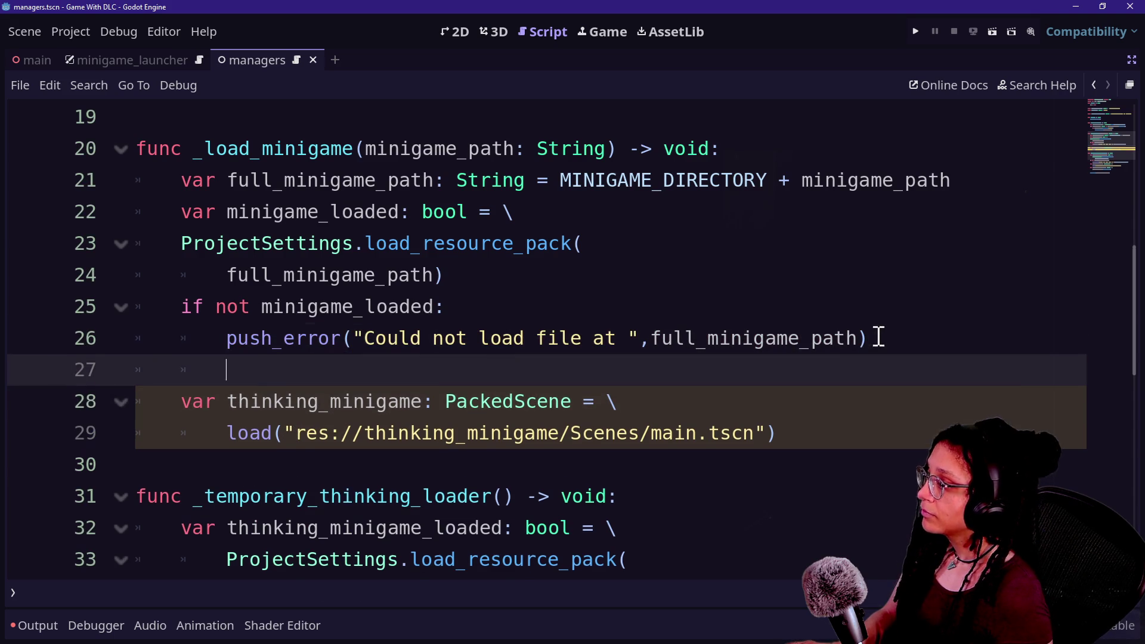
- Rename the scene variable on line 28 from its thinking_ name to minigame_scene
{"action": "left_click", "coordinate": [447, 402]}
{"action": "scroll", "coordinate": [493, 416], "scroll_direction": "down", "scroll_amount": 1}
{"action": "mouse_move", "coordinate": [313, 316]}
{"action": "left_mouse_down"}
{"action": "mouse_move", "coordinate": [583, 340]}
{"action": "mouse_move", "coordinate": [585, 306]}
{"action": "mouse_move", "coordinate": [771, 340]}
{"action": "left_mouse_up"}
{"action": "mouse_move", "coordinate": [490, 338]}
{"action": "left_mouse_down"}
{"action": "mouse_move", "coordinate": [409, 335]}
{"action": "mouse_move", "coordinate": [339, 309]}
{"action": "left_mouse_up"}
{"action": "left_click", "coordinate": [220, 312]}
{"action": "mouse_move", "coordinate": [222, 305]}
{"action": "left_mouse_down"}
{"action": "mouse_move", "coordinate": [349, 307]}
{"action": "mouse_move", "coordinate": [329, 306]}
{"action": "left_mouse_up"}
{"action": "key", "text": "BackSpace"}
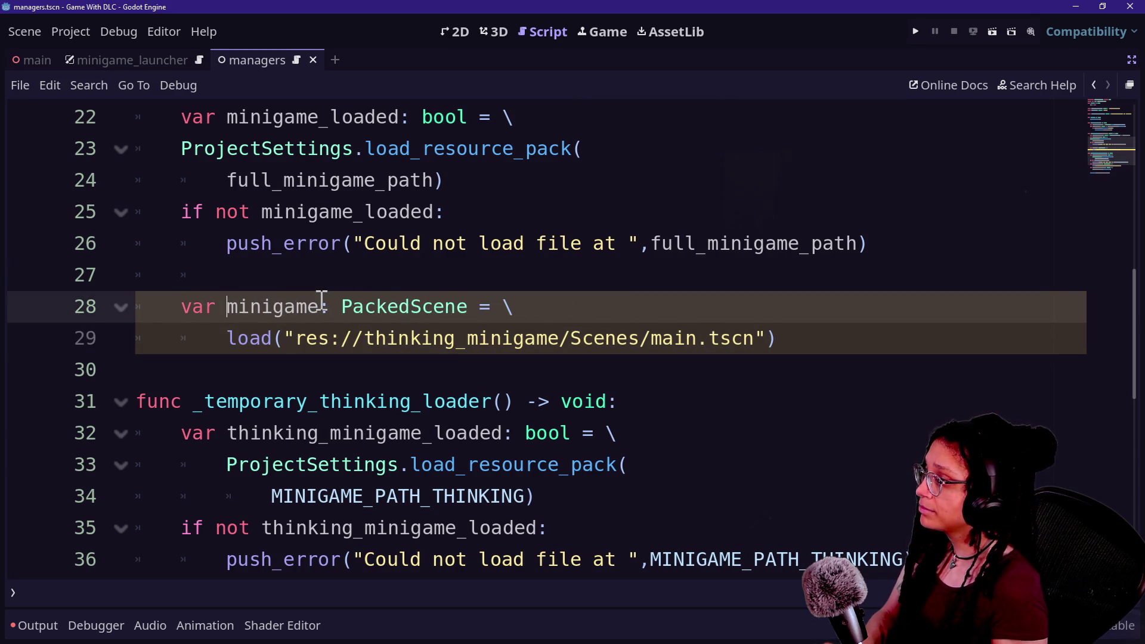
{"action": "type", "text": "_scene"}
{"action": "left_click", "coordinate": [284, 212]}
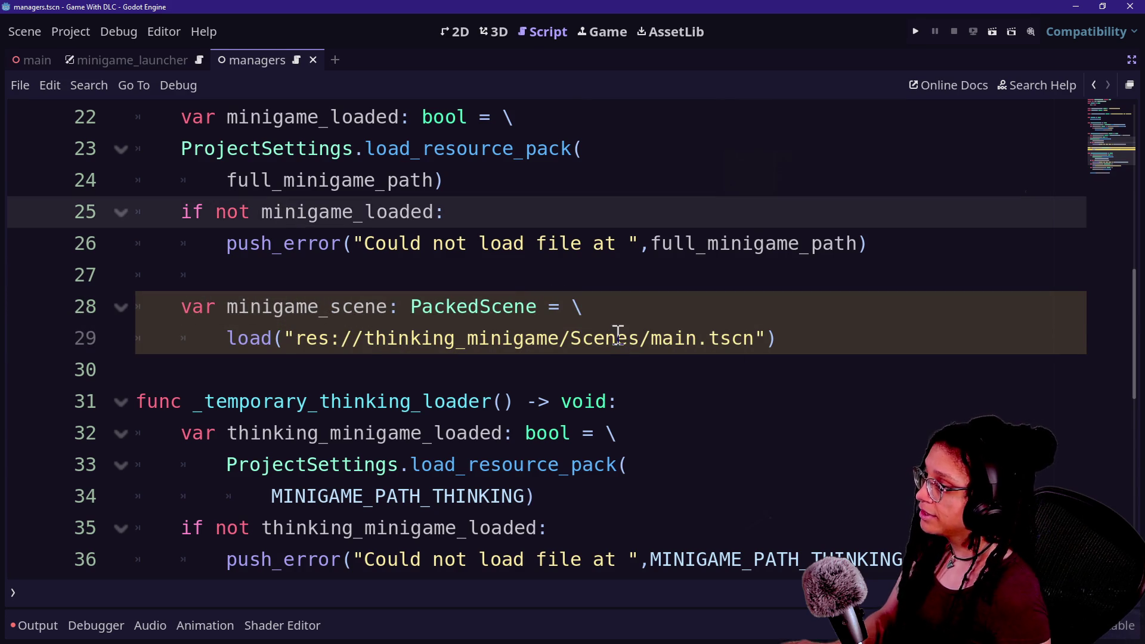
{"action": "left_click", "coordinate": [723, 335]}
{"action": "left_click_drag", "start_coordinate": [754, 338], "coordinate": [662, 338]}
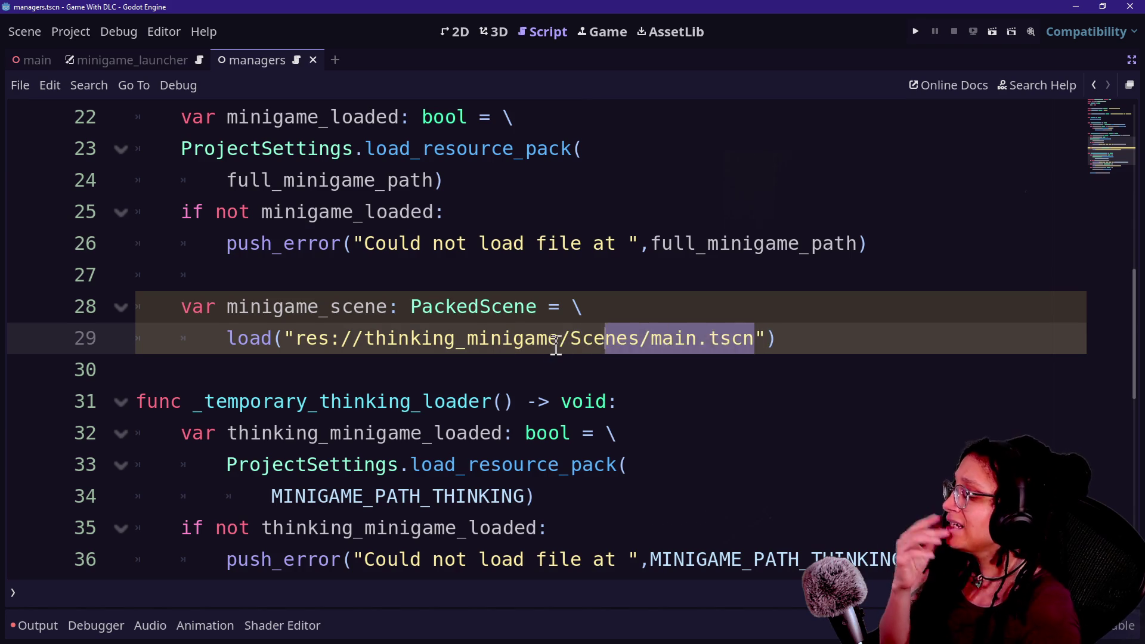
- Inspect the hard-coded res://thinking_minigame scene path in _load_minigame
{"action": "left_click", "coordinate": [627, 345]}
{"action": "mouse_move", "coordinate": [352, 345]}
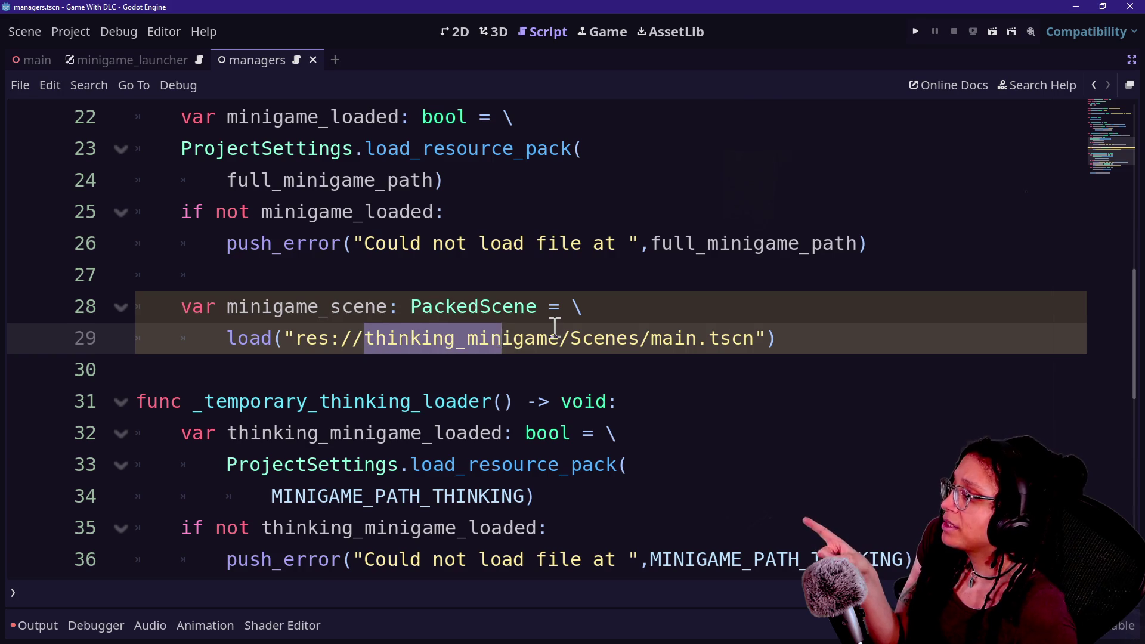
{"action": "mouse_move", "coordinate": [560, 340]}
{"action": "left_mouse_down"}
{"action": "mouse_move", "coordinate": [319, 340]}
{"action": "mouse_move", "coordinate": [401, 339]}
{"action": "mouse_move", "coordinate": [363, 338]}
{"action": "left_mouse_up"}
{"action": "left_click", "coordinate": [375, 337]}
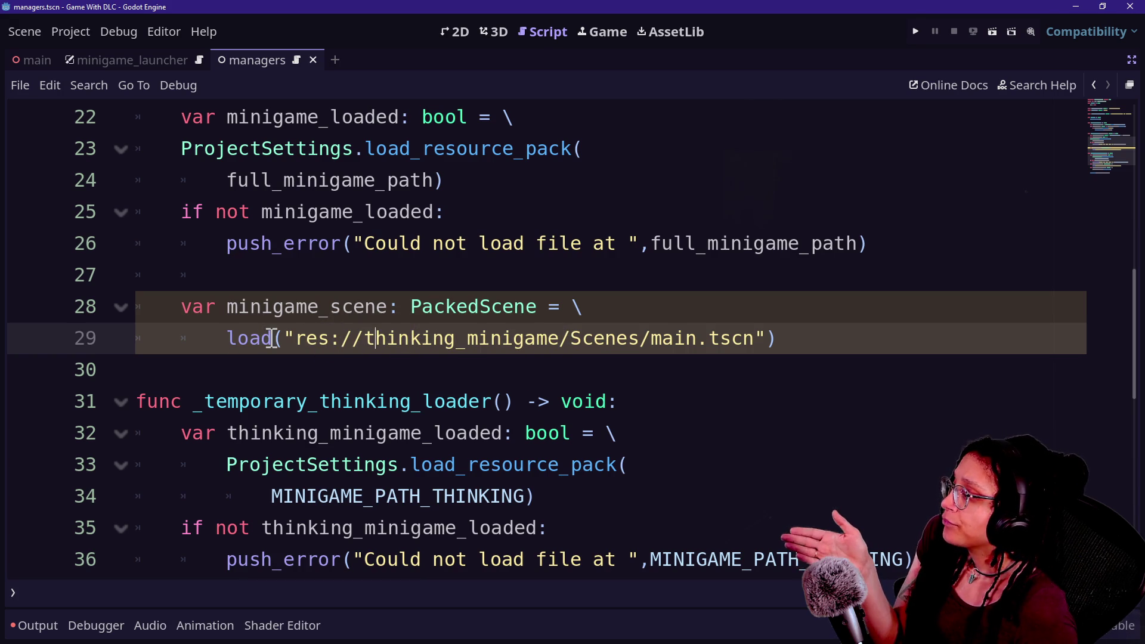
{"action": "left_click_drag", "start_coordinate": [281, 335], "coordinate": [771, 325]}
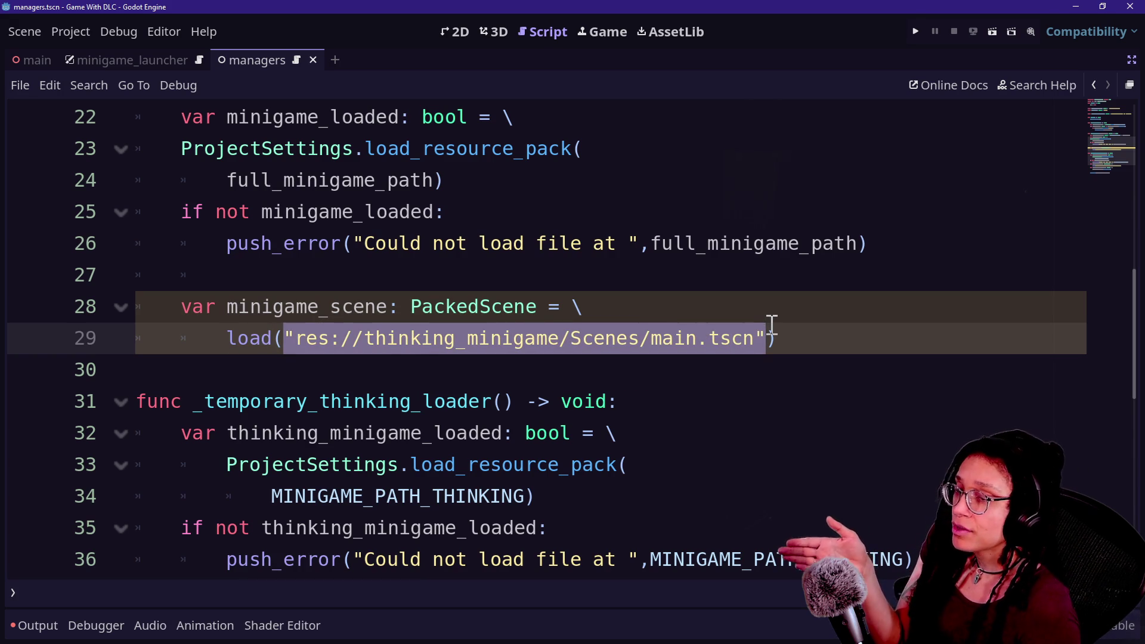
{"action": "left_click", "coordinate": [409, 351]}
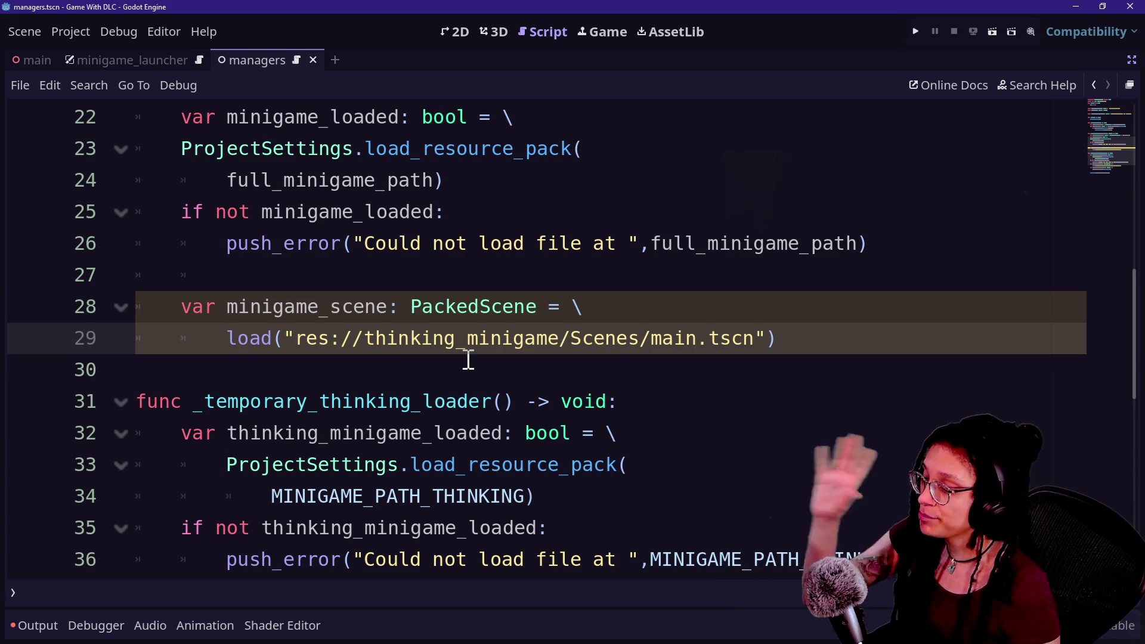
- Check the load_resource_pack docs and show the Output log with minigame_thinking.pck and parse errors
{"action": "scroll", "coordinate": [402, 304], "scroll_direction": "up", "scroll_amount": 2}
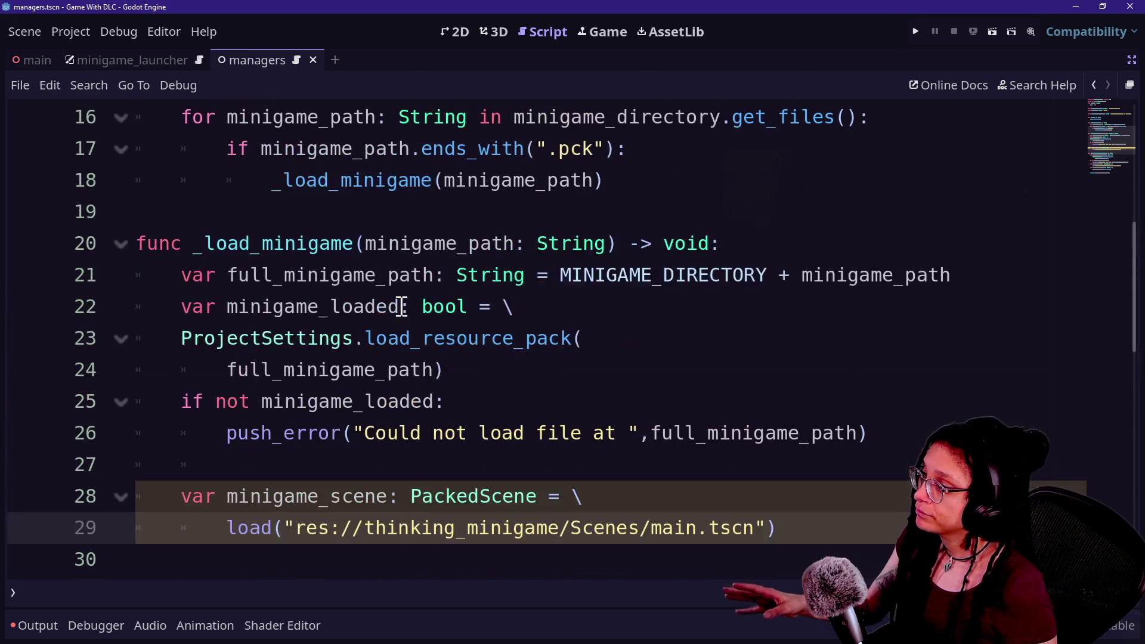
{"action": "mouse_move", "coordinate": [419, 337]}
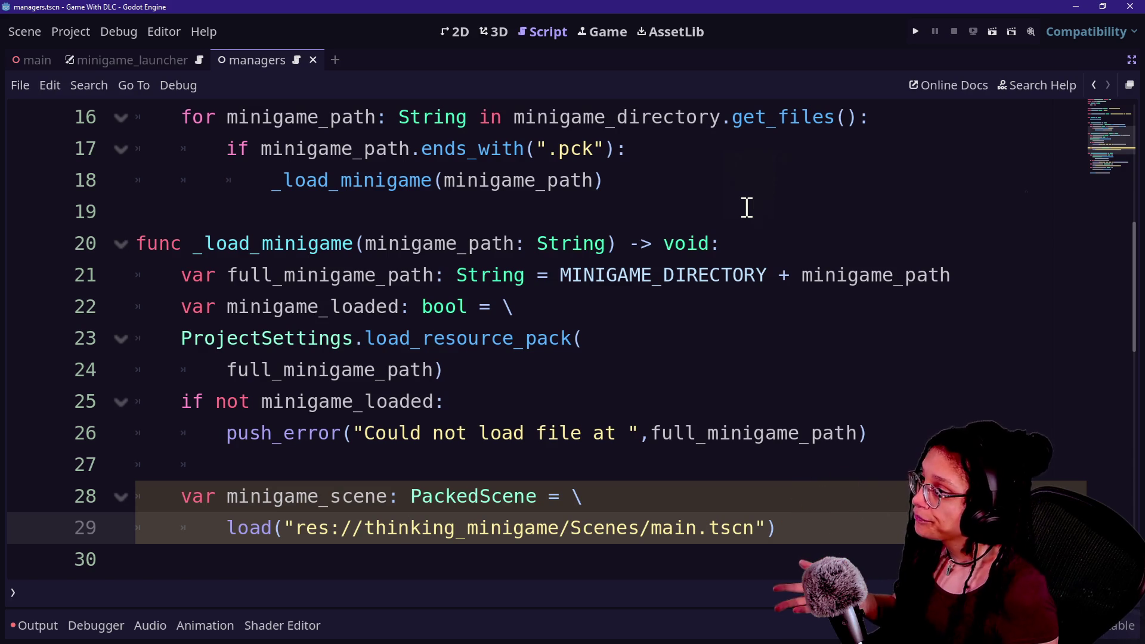
{"action": "left_click", "coordinate": [29, 624]}
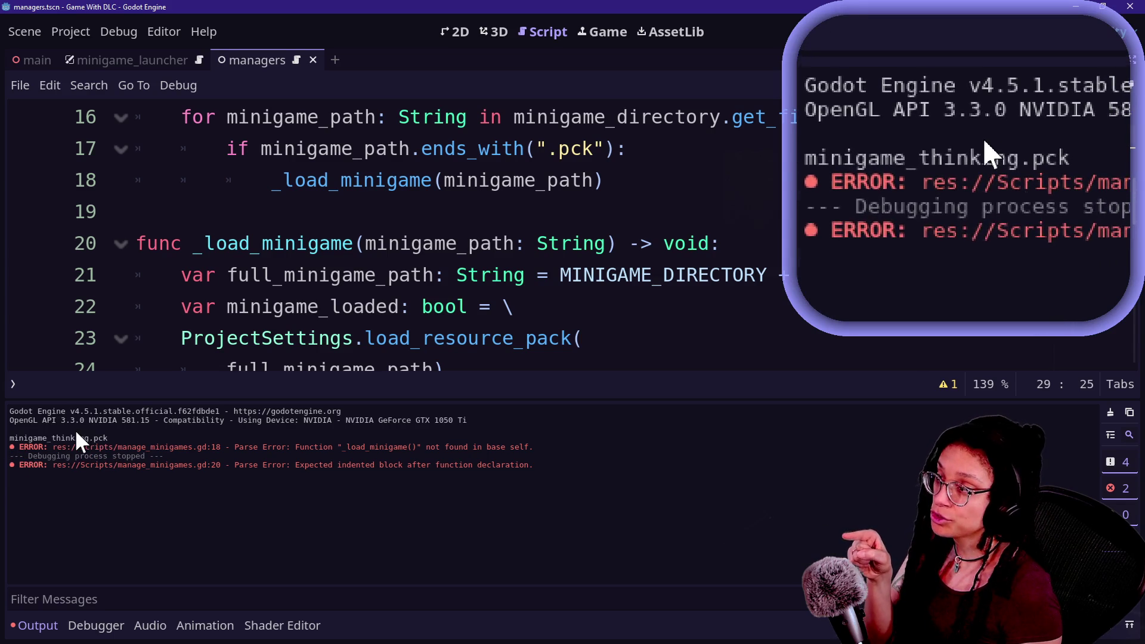
- Review the _load_minigame code and hide the Output panel with Ctrl+J to enlarge the script
{"action": "scroll", "coordinate": [391, 306], "scroll_direction": "down", "scroll_amount": 2}
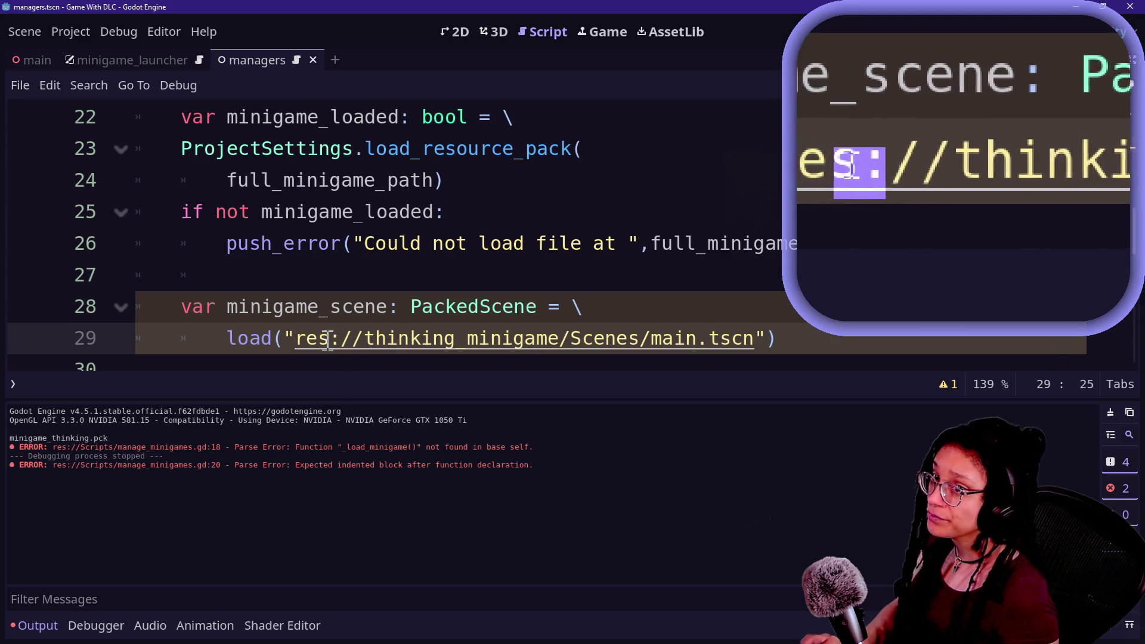
{"action": "scroll", "coordinate": [329, 342], "scroll_direction": "down", "scroll_amount": 2}
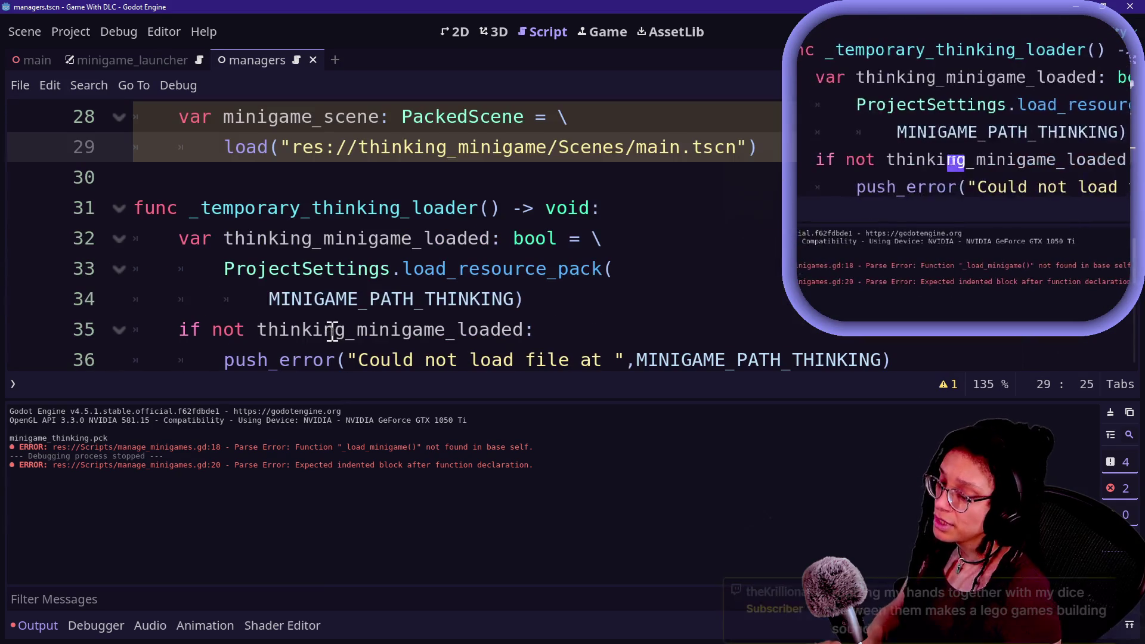
{"action": "left_click", "coordinate": [395, 301]}
{"action": "scroll", "coordinate": [366, 281], "scroll_direction": "up", "scroll_amount": 2}
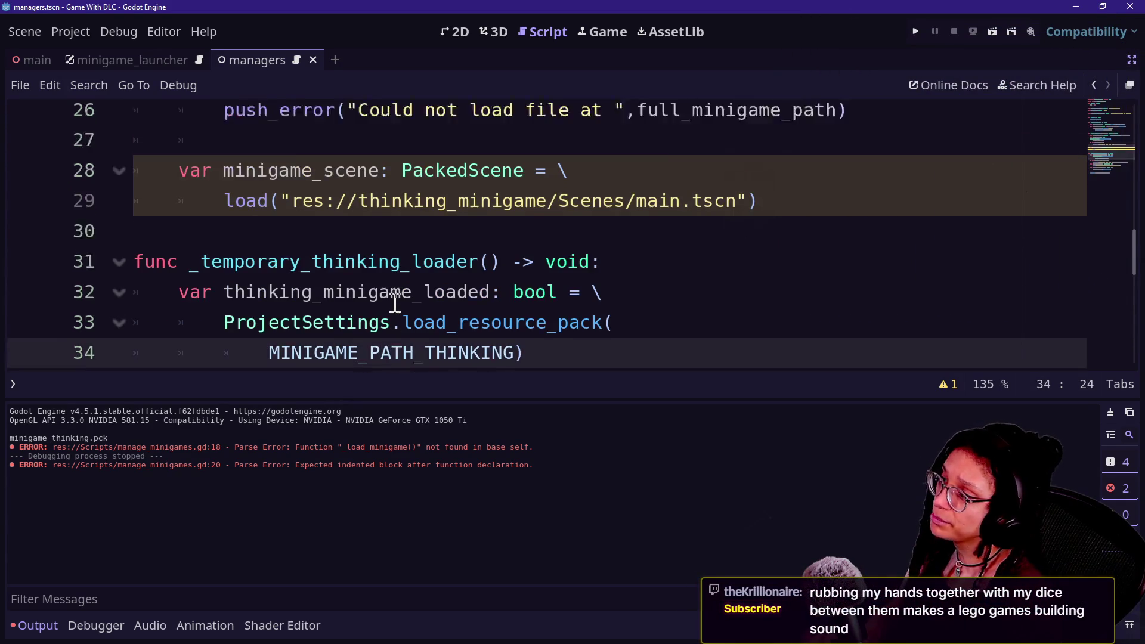
{"action": "left_click", "coordinate": [401, 264]}
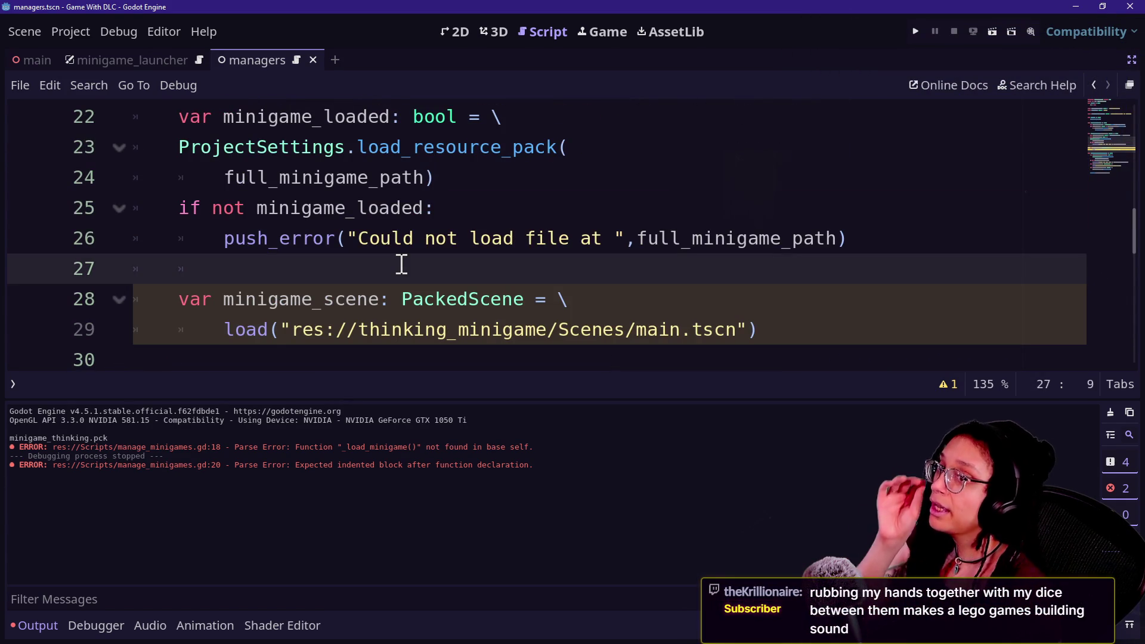
{"action": "key", "text": "Up"}
{"action": "key", "text": "Up"}
{"action": "key", "text": "Up"}
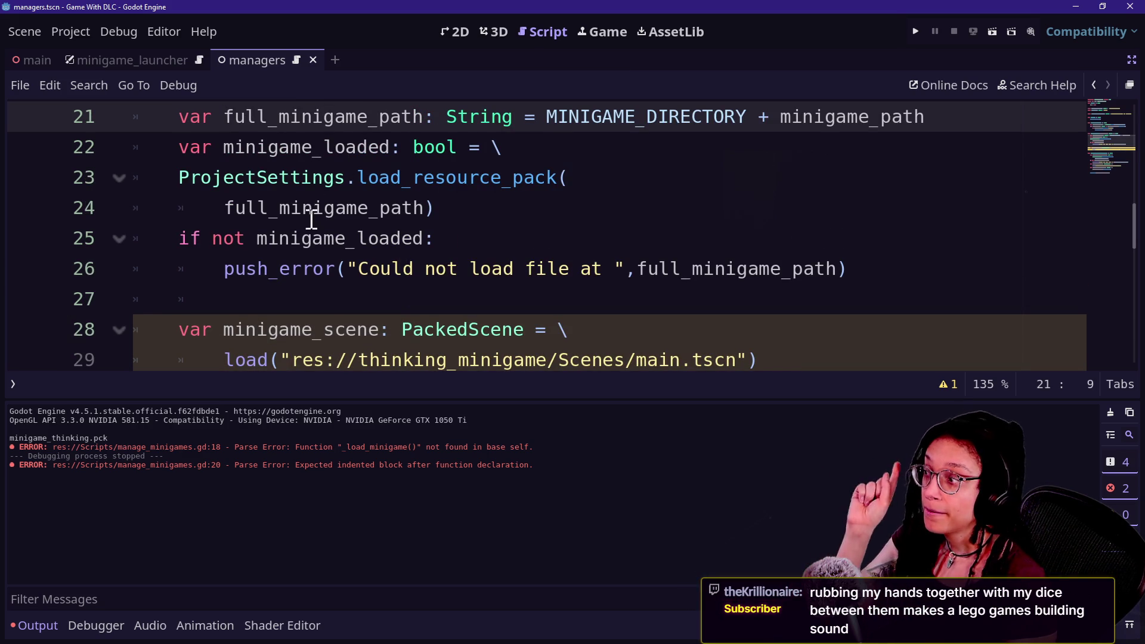
{"action": "left_click", "coordinate": [475, 248]}
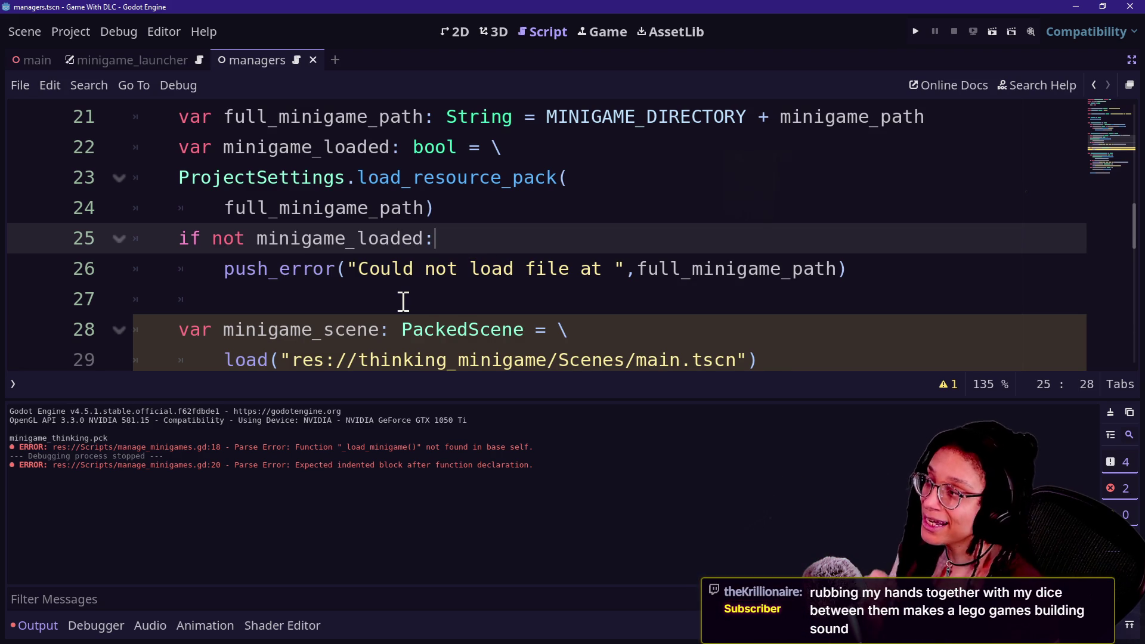
{"action": "key", "text": "ctrl+j"}
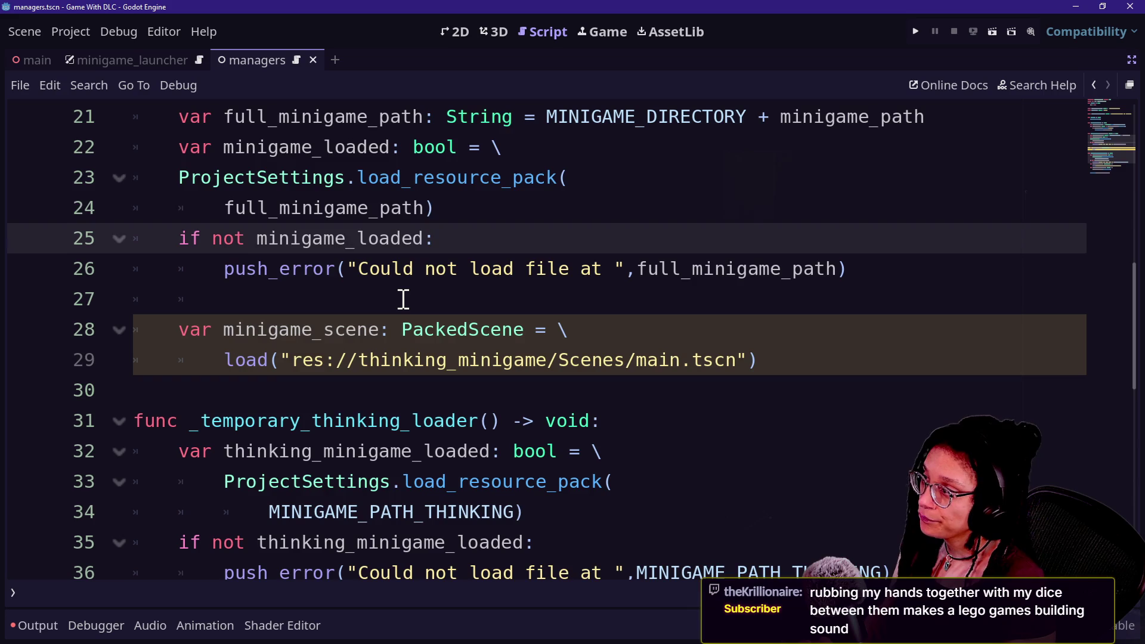
{"action": "key", "text": "Up"}
{"action": "key", "text": "Up"}
{"action": "key", "text": "Up"}
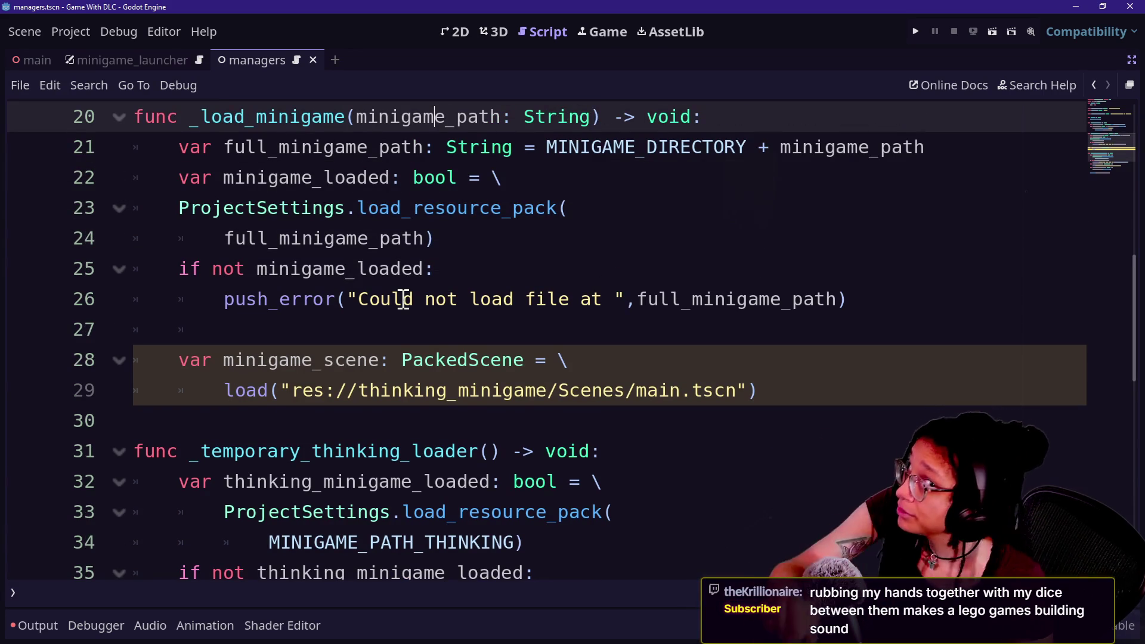
{"action": "key", "text": "Up"}
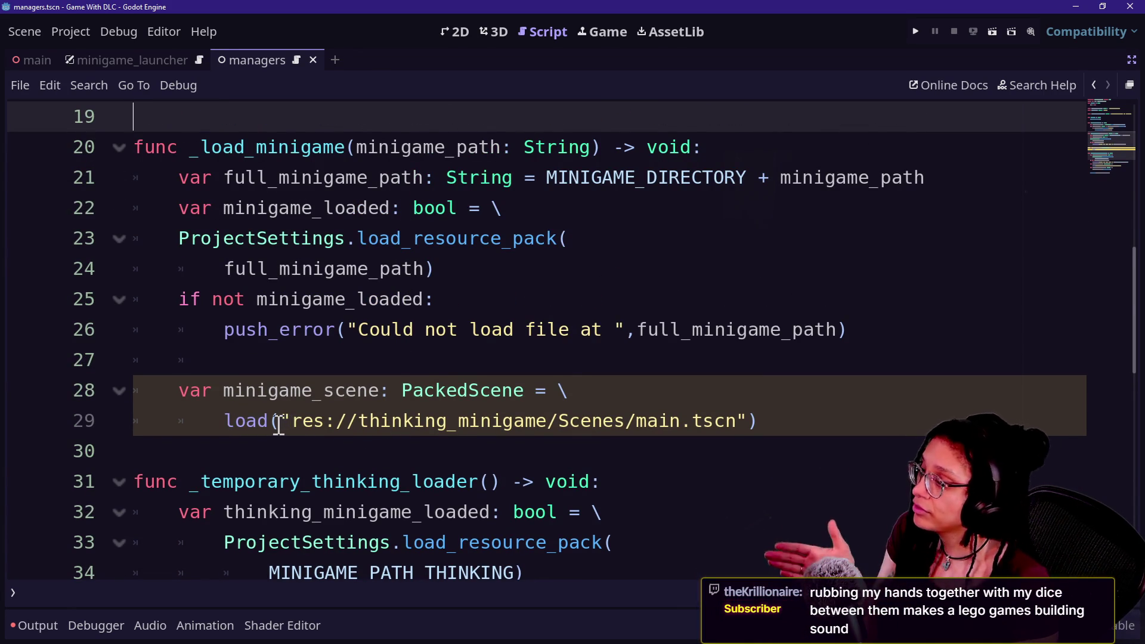
{"action": "left_click_drag", "start_coordinate": [279, 424], "coordinate": [754, 425]}
{"action": "left_click", "coordinate": [753, 424]}
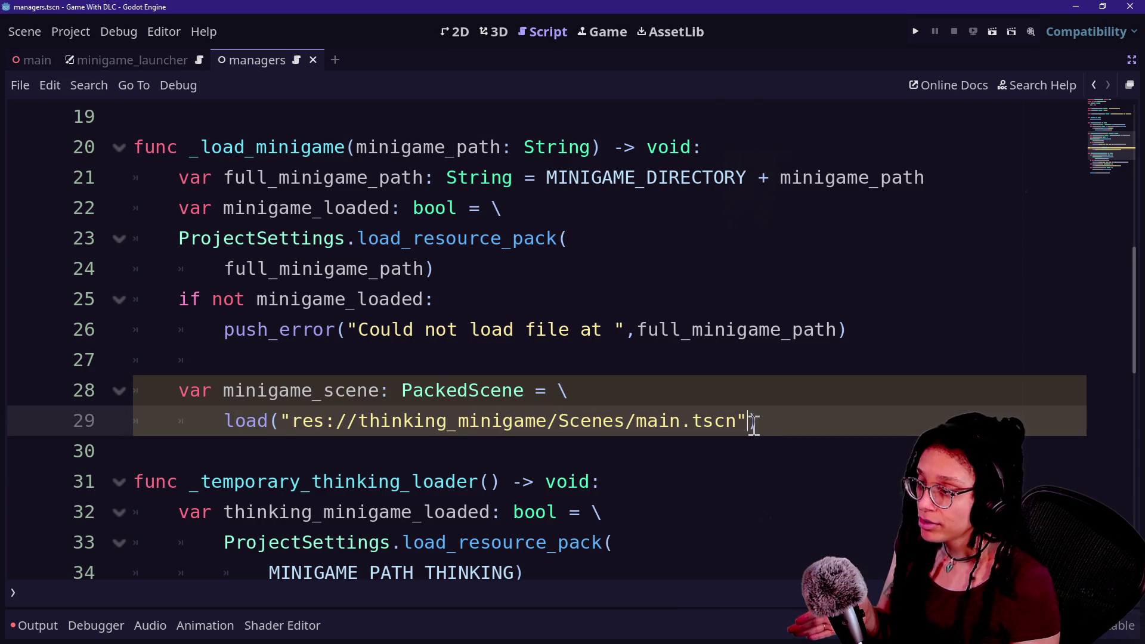
{"action": "left_click_drag", "start_coordinate": [289, 422], "coordinate": [754, 422]}
{"action": "left_click", "coordinate": [597, 440]}
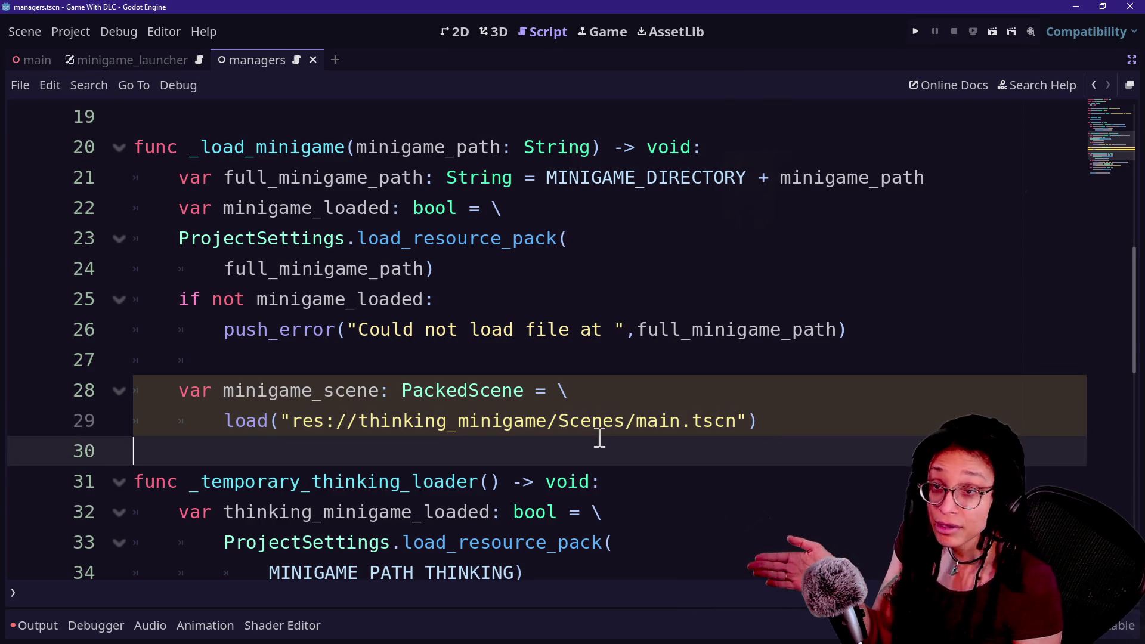
{"action": "double_click", "coordinate": [637, 423]}
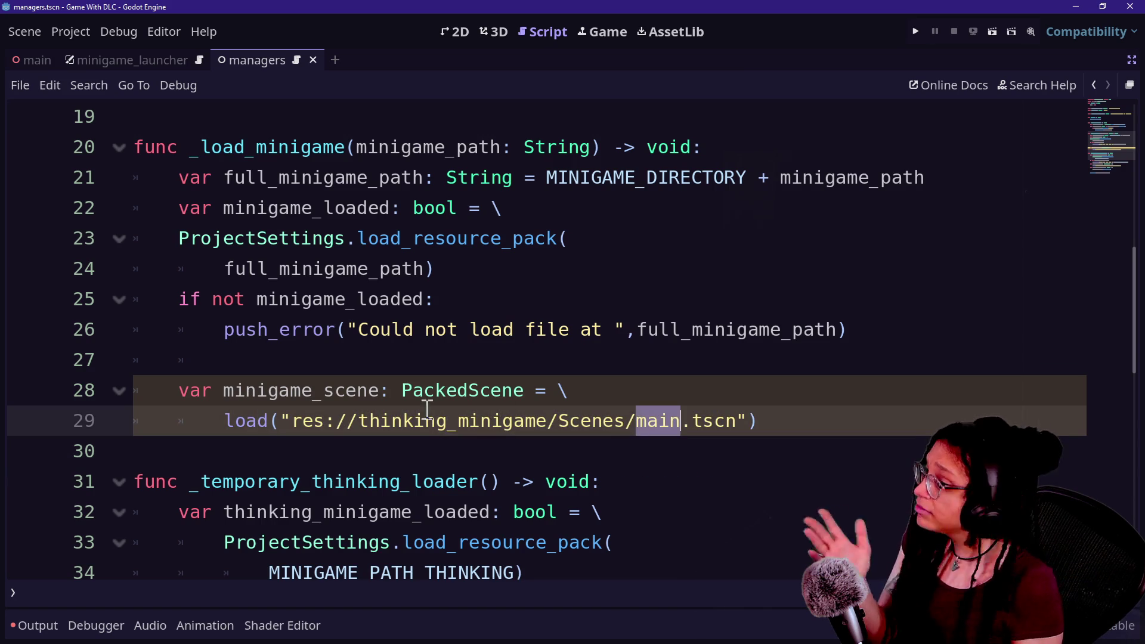
{"action": "left_click", "coordinate": [324, 433]}
{"action": "mouse_move", "coordinate": [301, 427]}
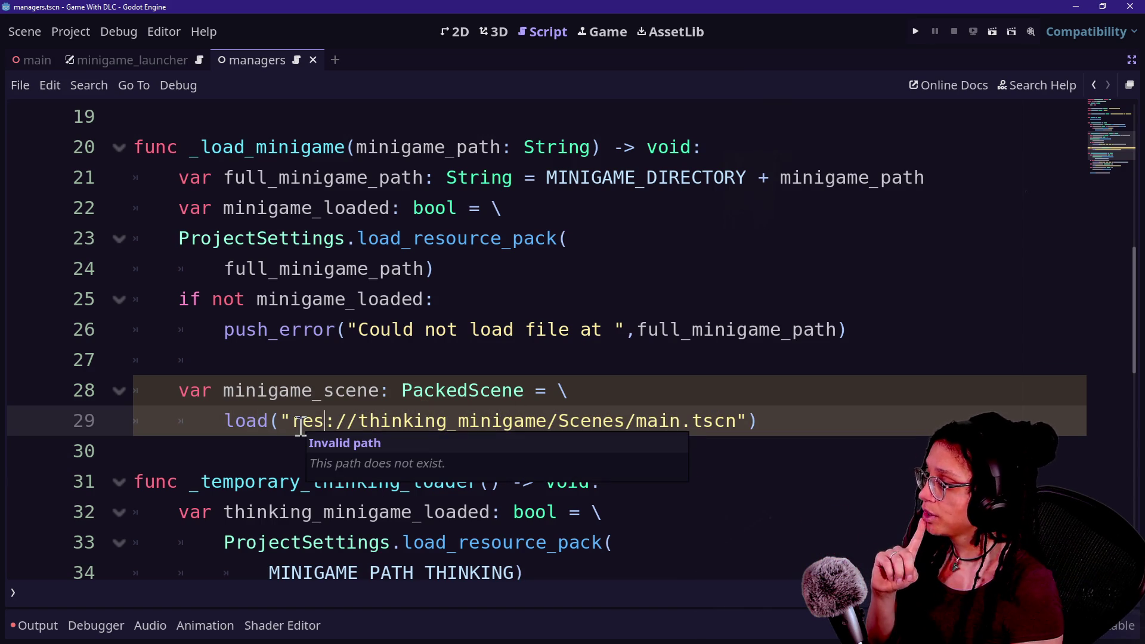
{"action": "key", "text": "Down"}
{"action": "left_click", "coordinate": [819, 425]}
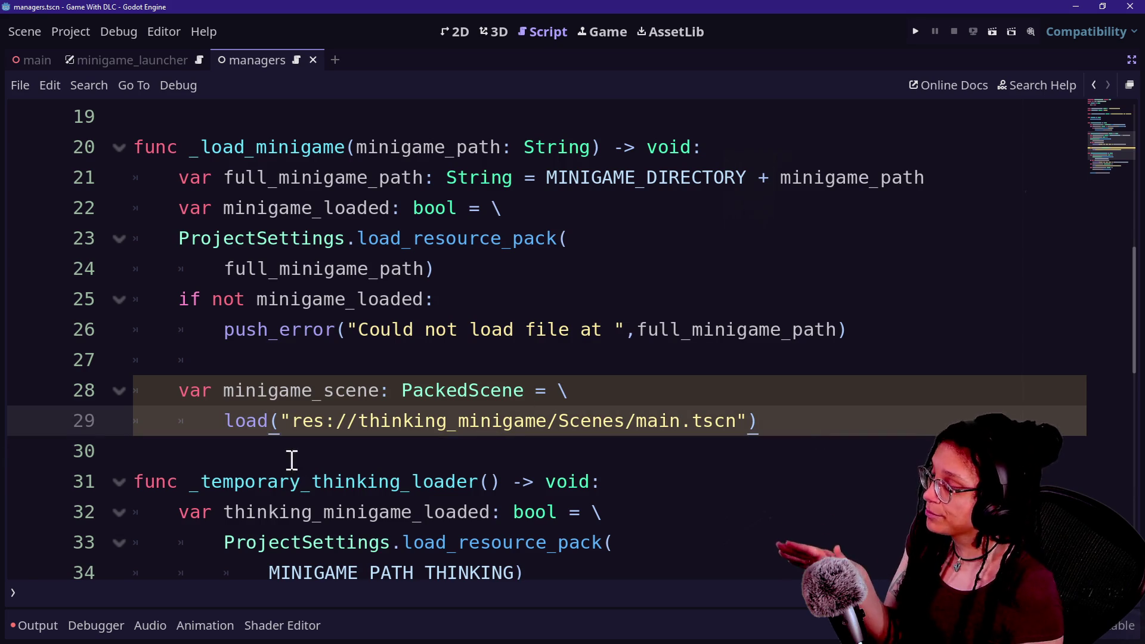
{"action": "left_click_drag", "start_coordinate": [280, 420], "coordinate": [752, 424]}
{"action": "left_click", "coordinate": [752, 424]}
{"action": "left_click", "coordinate": [457, 419]}
{"action": "left_click", "coordinate": [422, 388]}
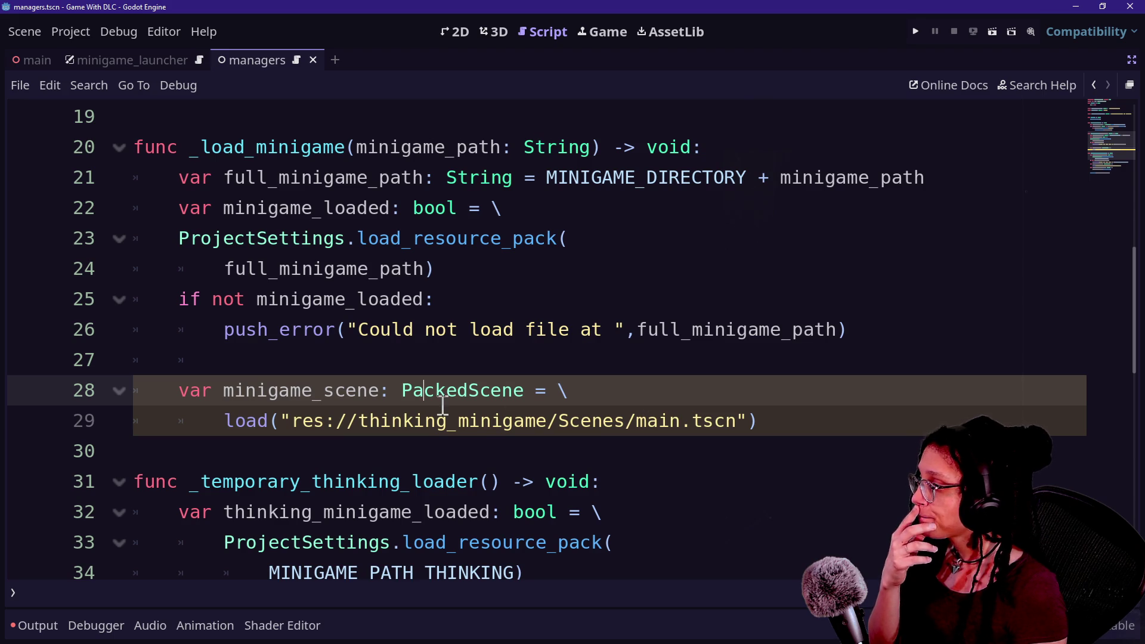
{"action": "left_click_drag", "start_coordinate": [457, 239], "coordinate": [511, 377]}
{"action": "left_click", "coordinate": [511, 372]}
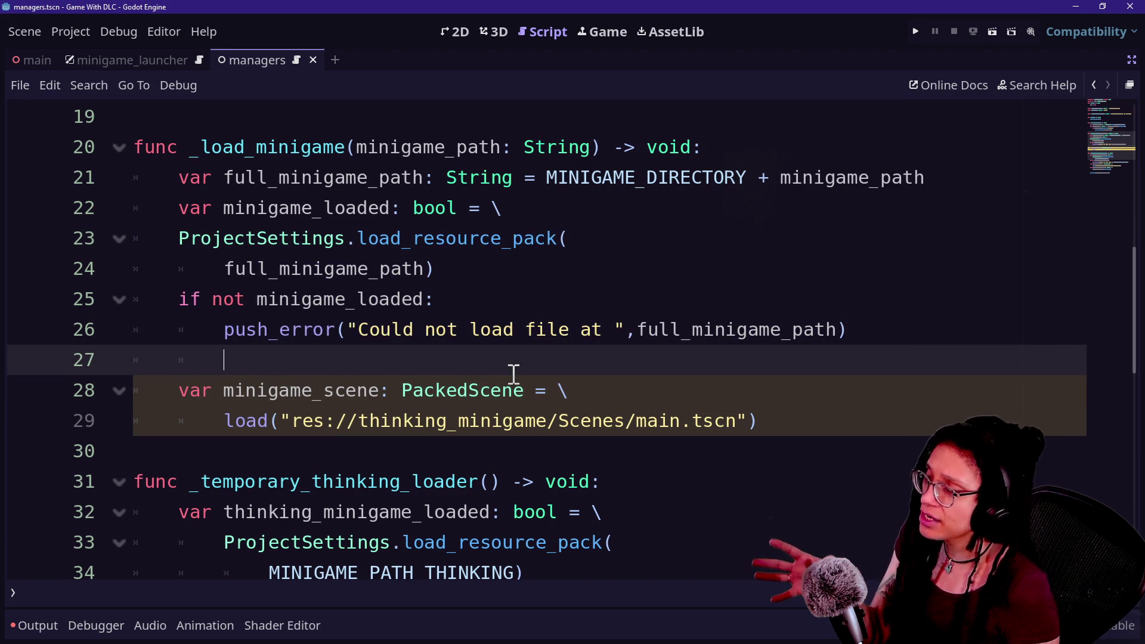
{"action": "scroll", "coordinate": [513, 374], "scroll_direction": "up", "scroll_amount": 6}
{"action": "left_click", "coordinate": [202, 263]}
{"action": "left_click", "coordinate": [460, 266]}
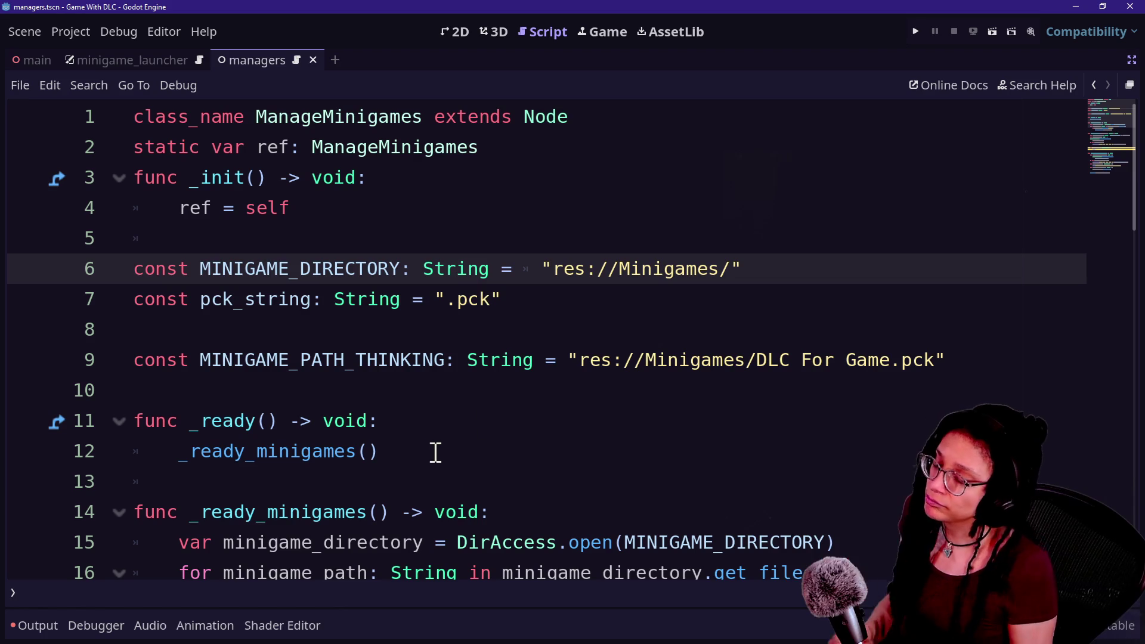
{"action": "scroll", "coordinate": [435, 451], "scroll_direction": "down", "scroll_amount": 5}
{"action": "scroll", "coordinate": [682, 425], "scroll_direction": "down", "scroll_amount": 1}
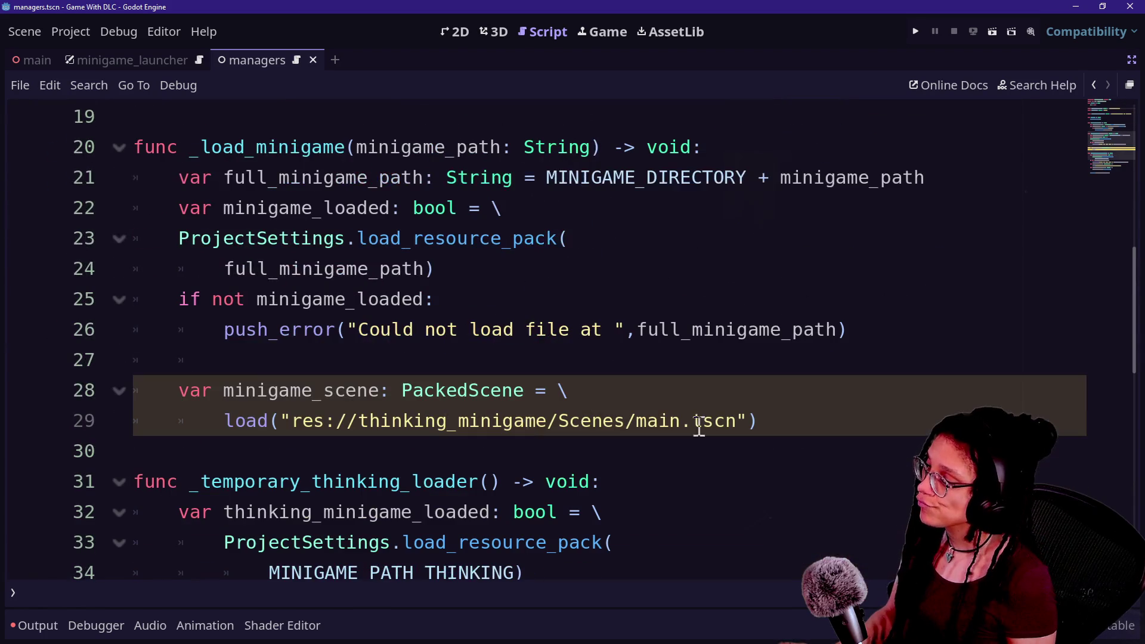
{"action": "left_click", "coordinate": [799, 418]}
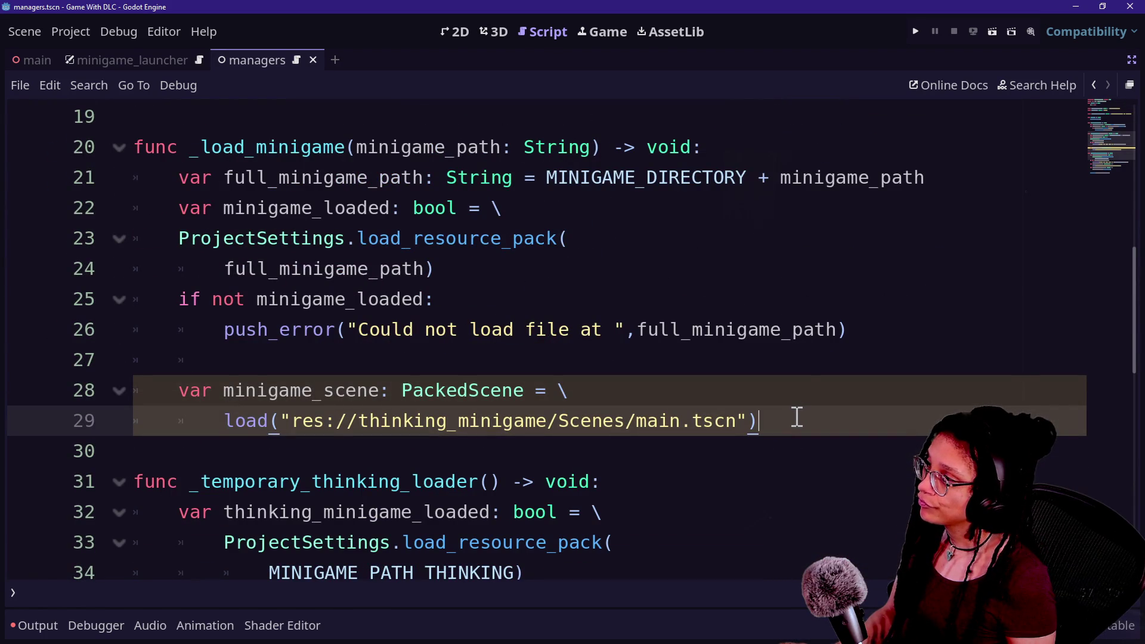
{"action": "left_click", "coordinate": [613, 396]}
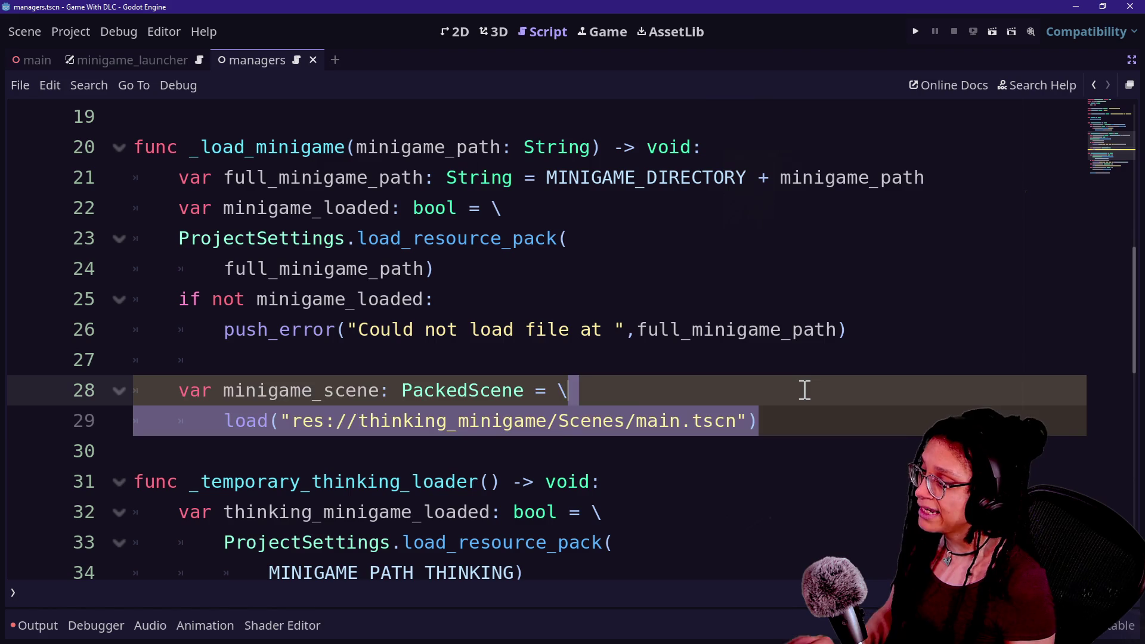
- Comment out the minigame_scene load lines and save the managers script
{"action": "key", "text": "ctrl+k"}
{"action": "left_click", "coordinate": [315, 389]}
{"action": "left_click", "coordinate": [624, 444]}
{"action": "key", "text": "ctrl+s"}
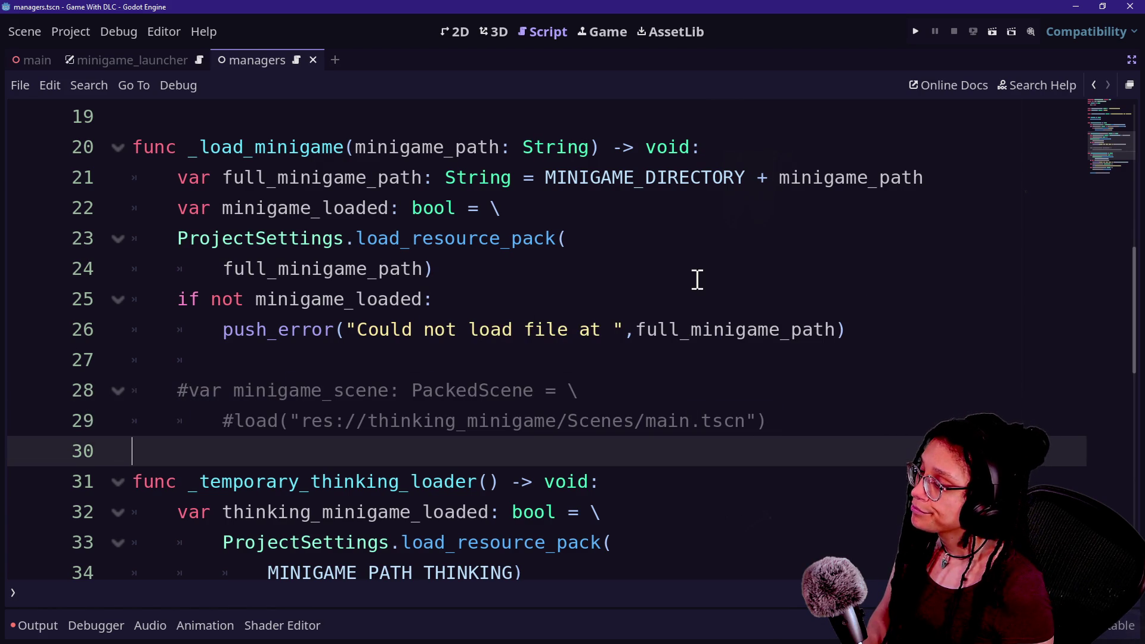
- Add an 'if minigame_loaded:' branch after load_resource_pack and begin a "Successfully" print
{"action": "left_click", "coordinate": [698, 278]}
{"action": "key", "text": "Return"}
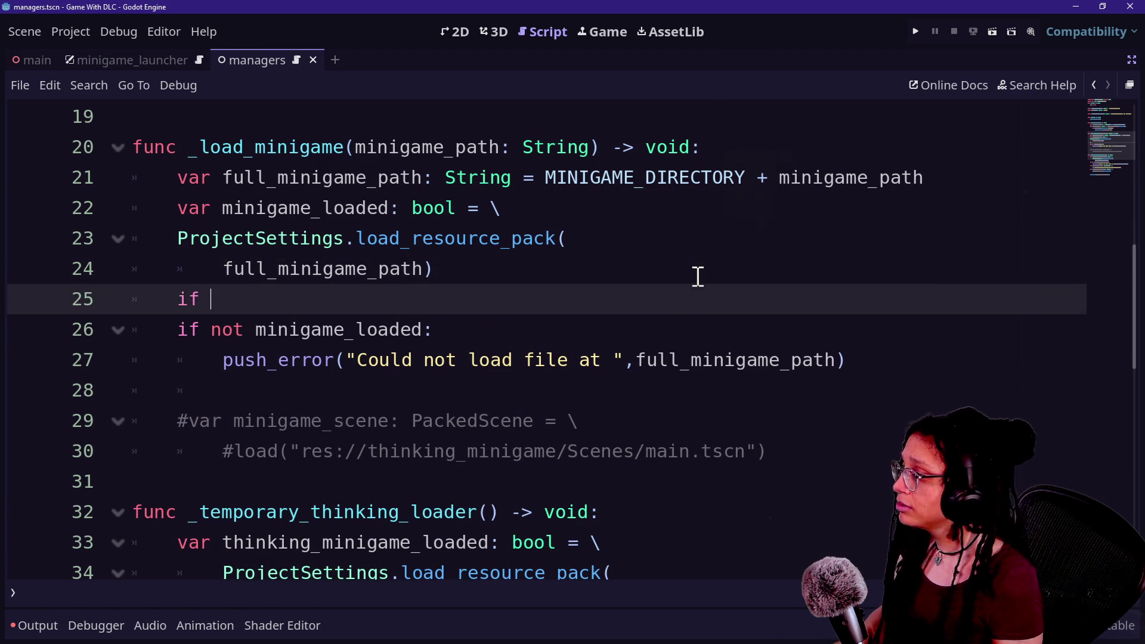
{"action": "type", "text": "minigame_loaded:"}
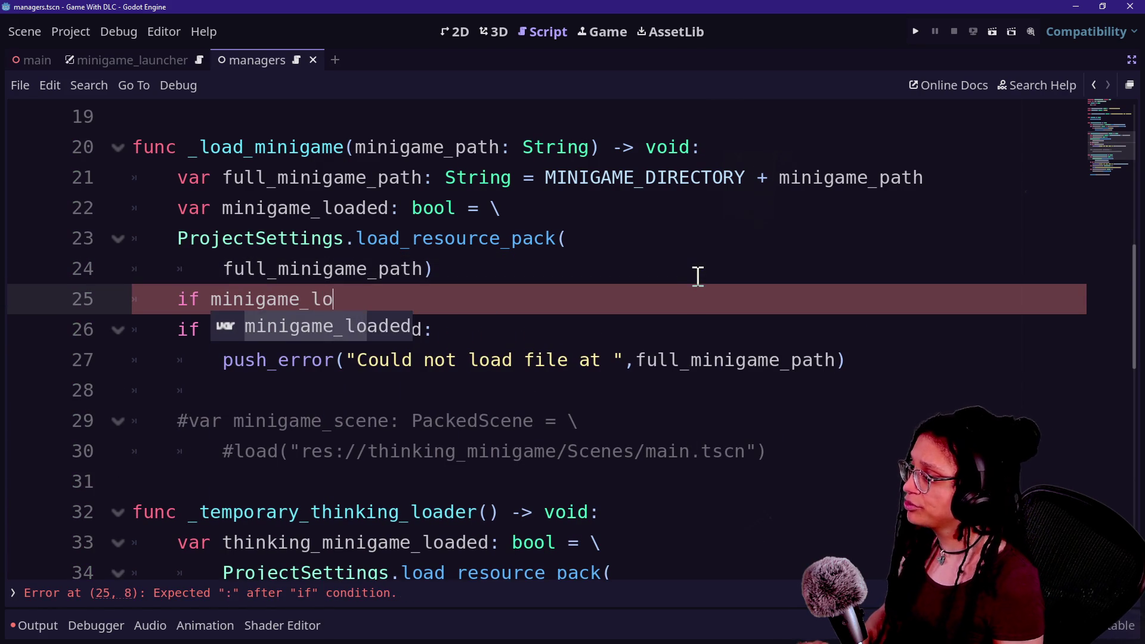
{"action": "key", "text": "Return"}
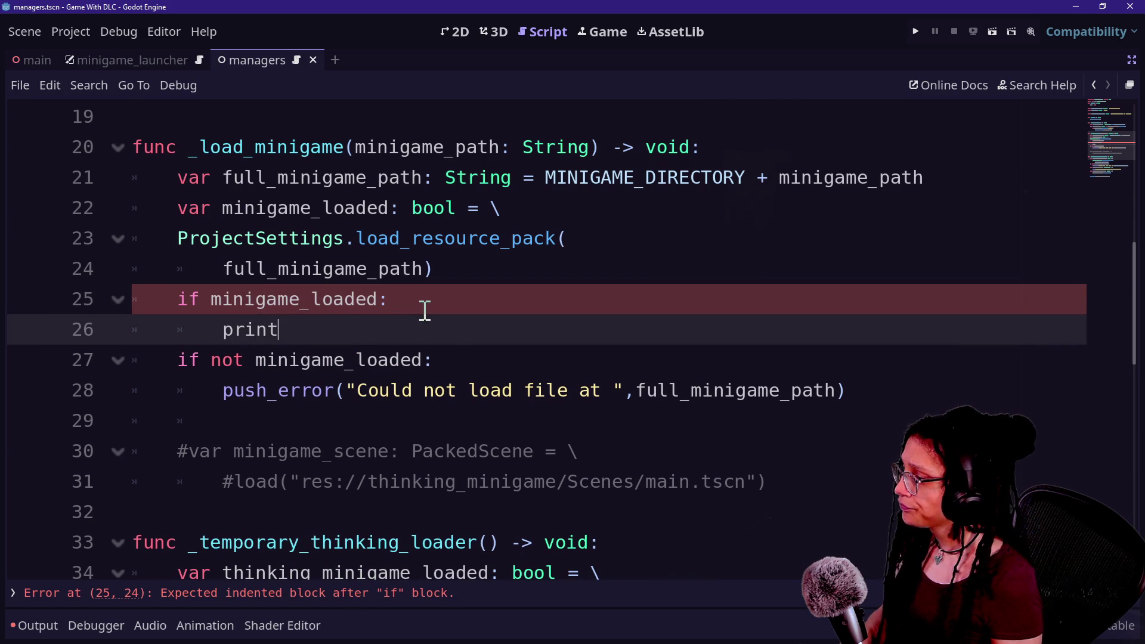
{"action": "type", "text": "(\"Sucess"}
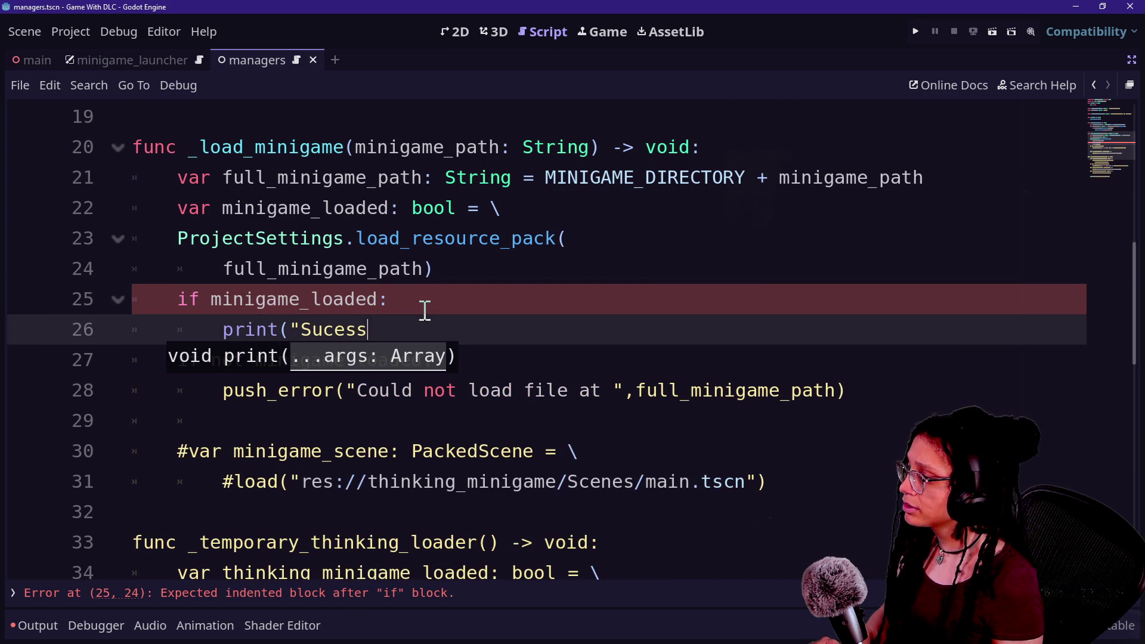
{"action": "key", "text": "BackSpace"}
{"action": "key", "text": "BackSpace"}
{"action": "key", "text": "BackSpace"}
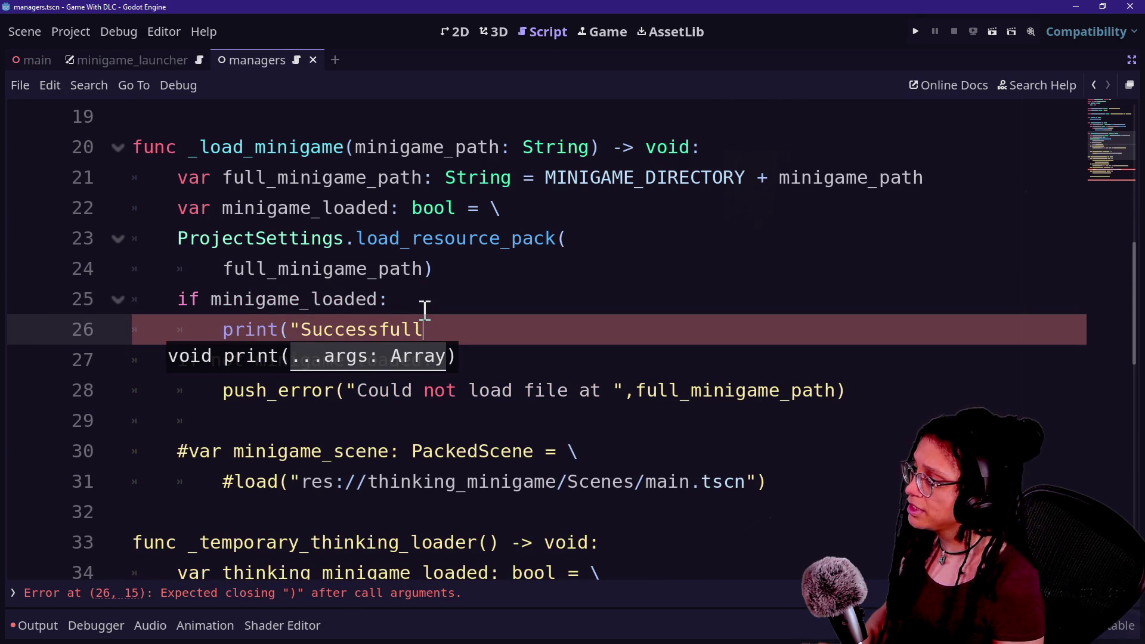
{"action": "left_click", "coordinate": [354, 329]}
{"action": "key", "text": "BackSpace"}
{"action": "key", "text": "BackSpace"}
{"action": "type", "text": "w"}
{"action": "key", "text": "BackSpace"}
{"action": "type", "text": "ce"}
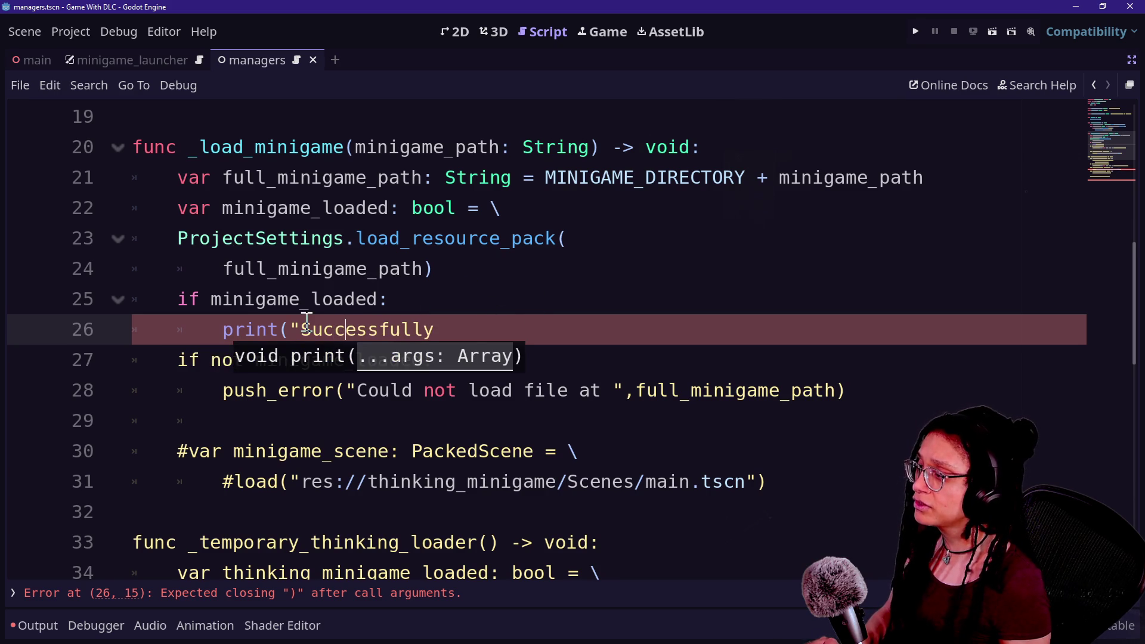
- Finish the print as "Successfully loaded minigame from " followed by minigame_path
{"action": "left_click", "coordinate": [472, 331]}
{"action": "type", "text": "loaded mi"}
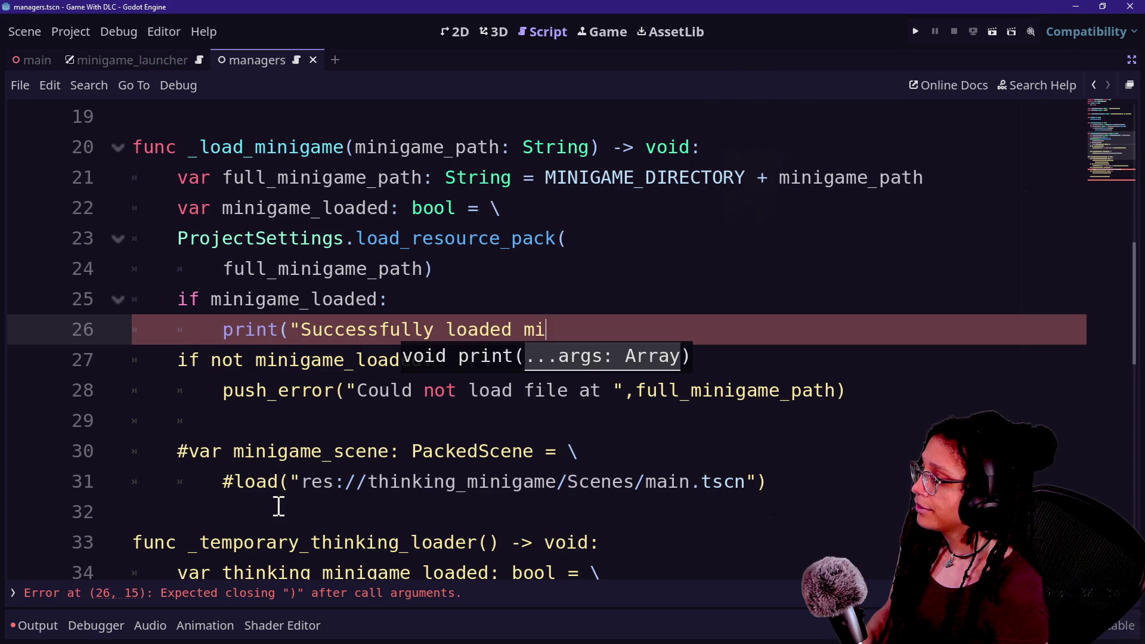
{"action": "type", "text": "nigame"}
{"action": "key", "text": "BackSpace"}
{"action": "type", "text": "\","}
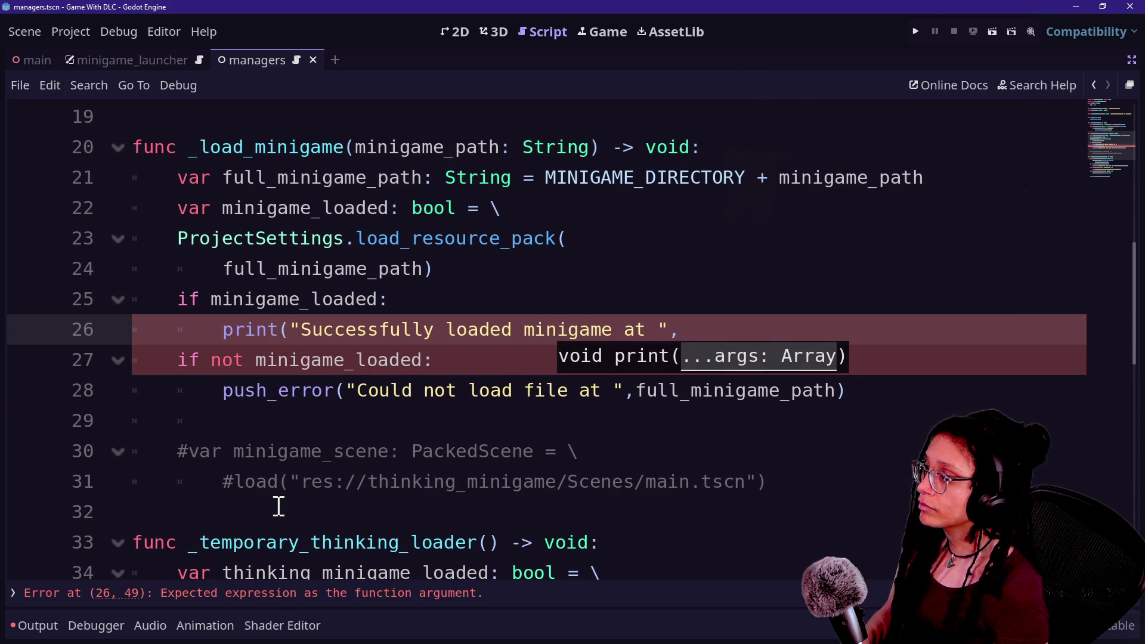
{"action": "type", "text": "full_minigame_path"}
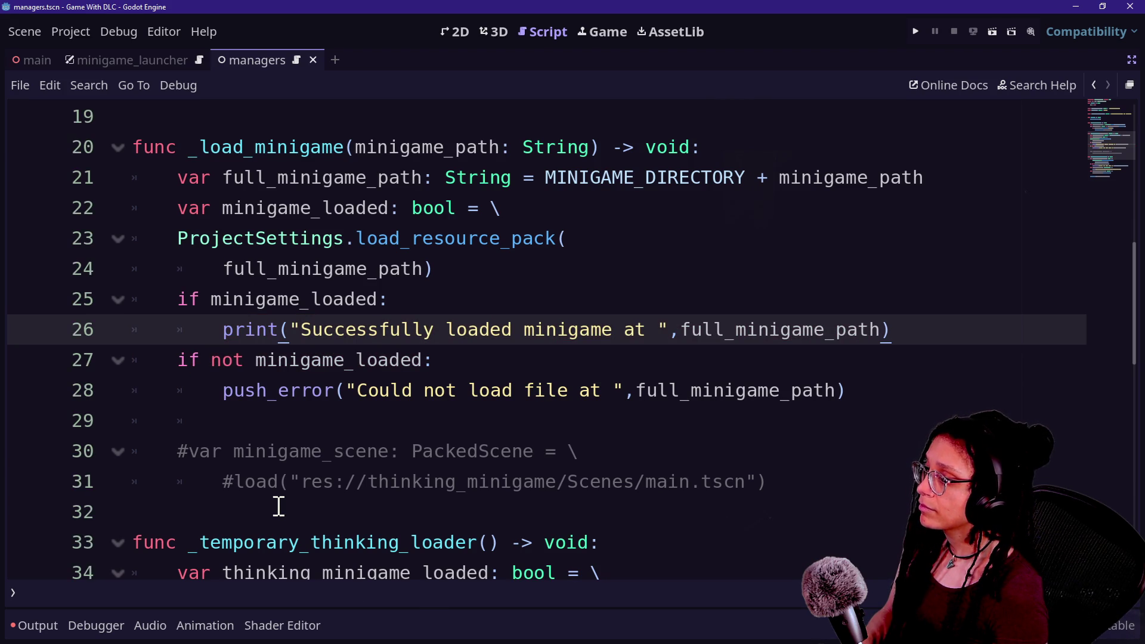
{"action": "key", "text": "BackSpace"}
{"action": "key", "text": "BackSpace"}
{"action": "key", "text": "BackSpace"}
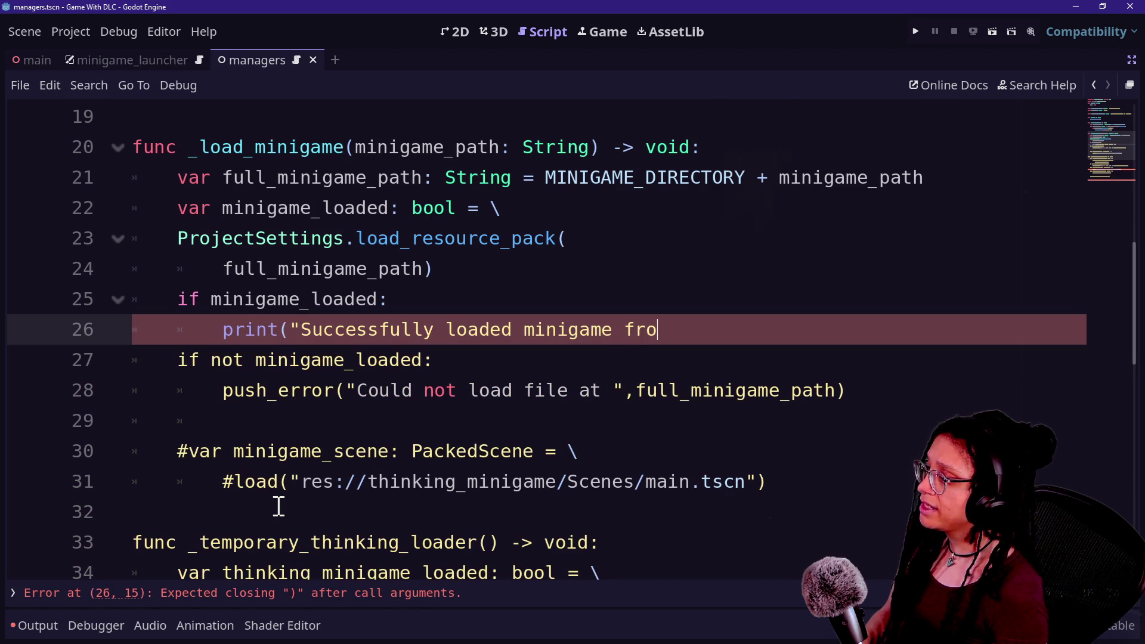
{"action": "type", "text": "om \",minigame_"}
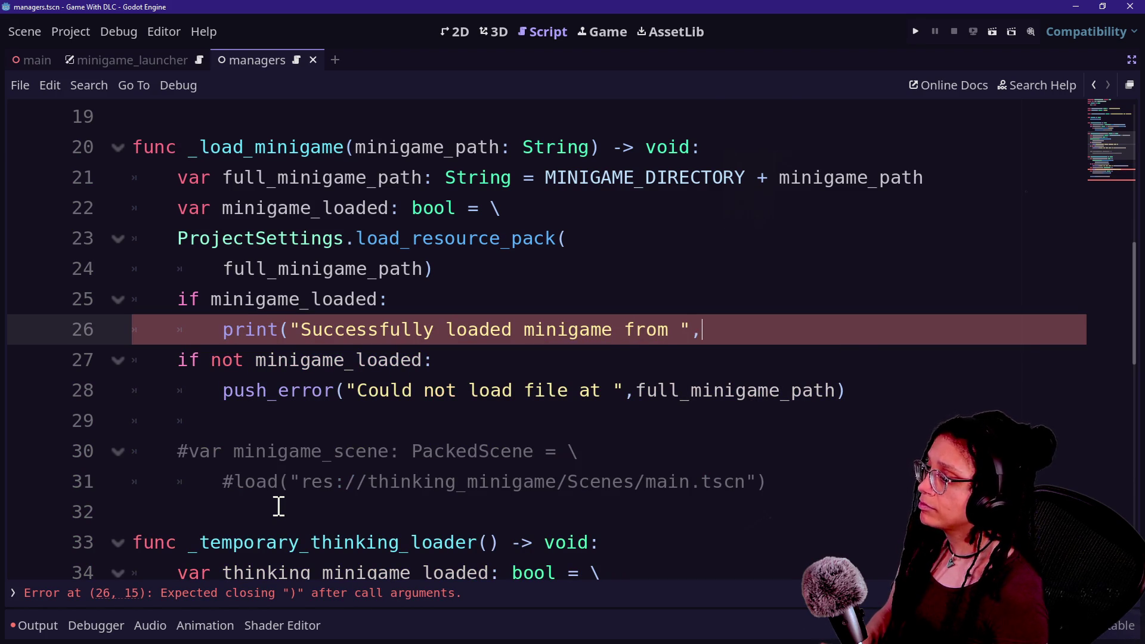
{"action": "type", "text": "path"}
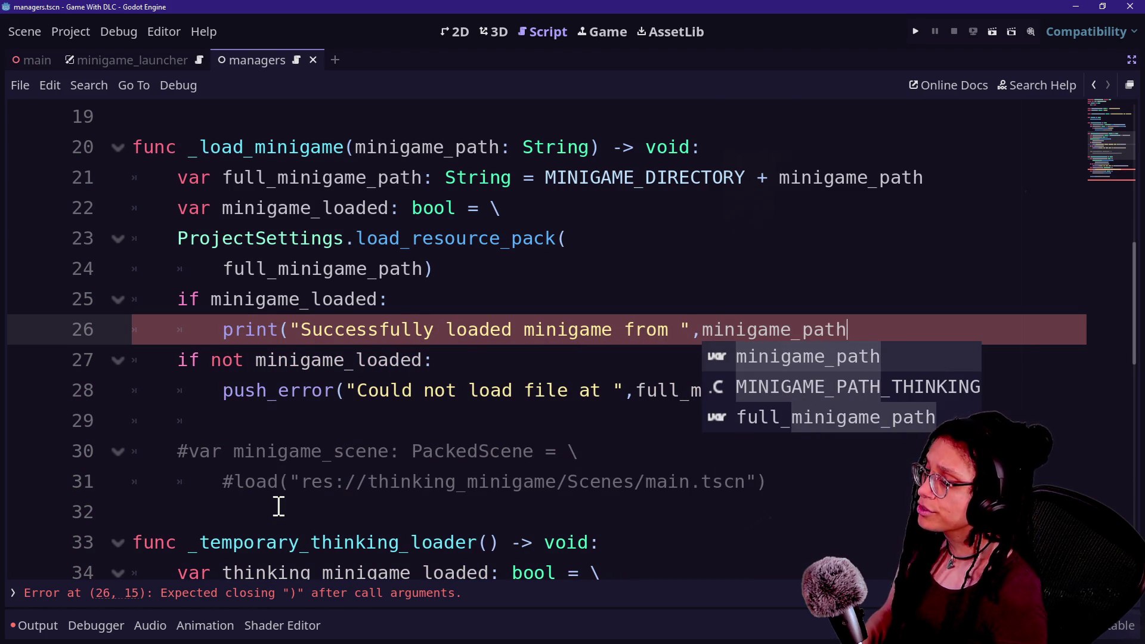
{"action": "key", "text": "Return"}
{"action": "type", "text": ")"}
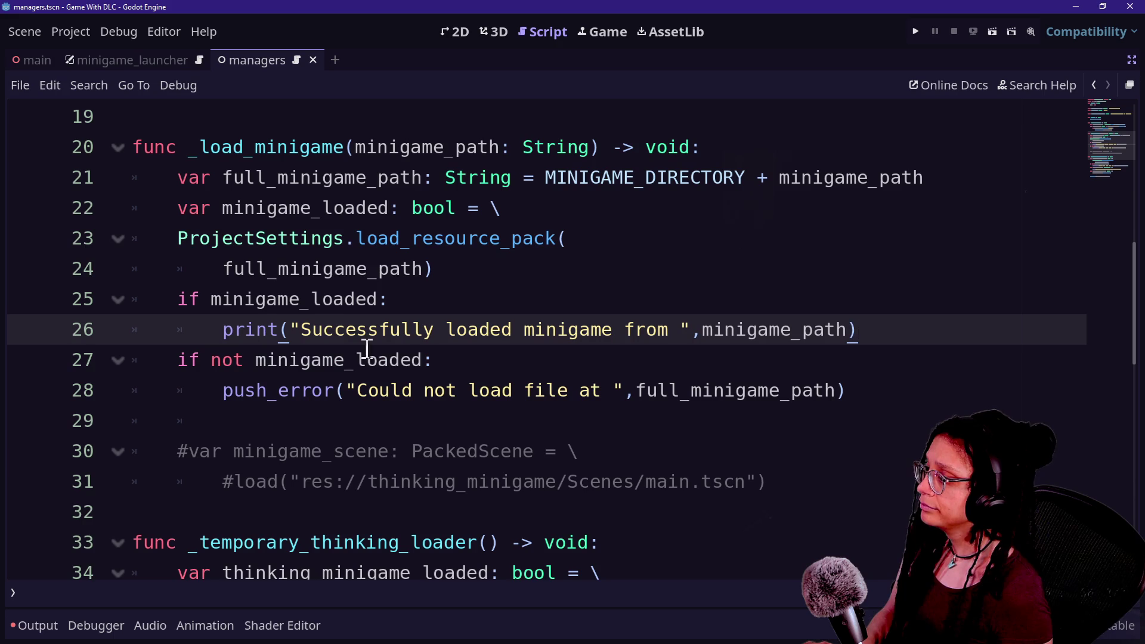
- Replace the 'if not minigame_loaded' condition with else and save the script
{"action": "left_click_drag", "start_coordinate": [149, 359], "coordinate": [430, 358]}
{"action": "type", "text": "else:"}
{"action": "left_click", "coordinate": [639, 390]}
{"action": "key", "text": "ctrl+s"}
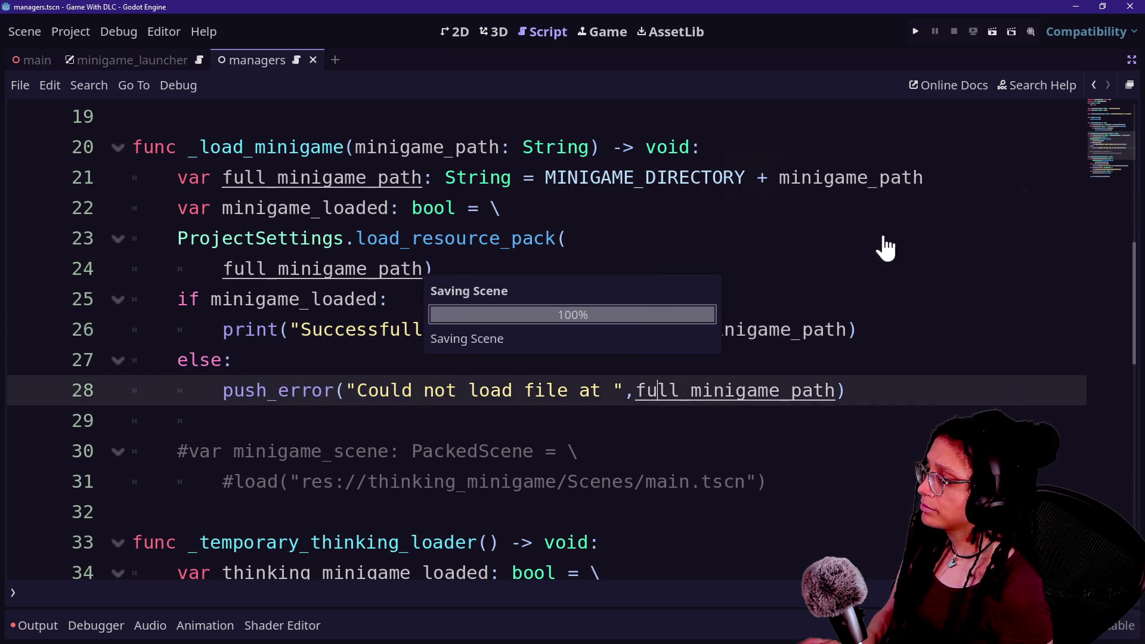
{"action": "scroll", "coordinate": [803, 286], "scroll_direction": "down", "scroll_amount": 2}
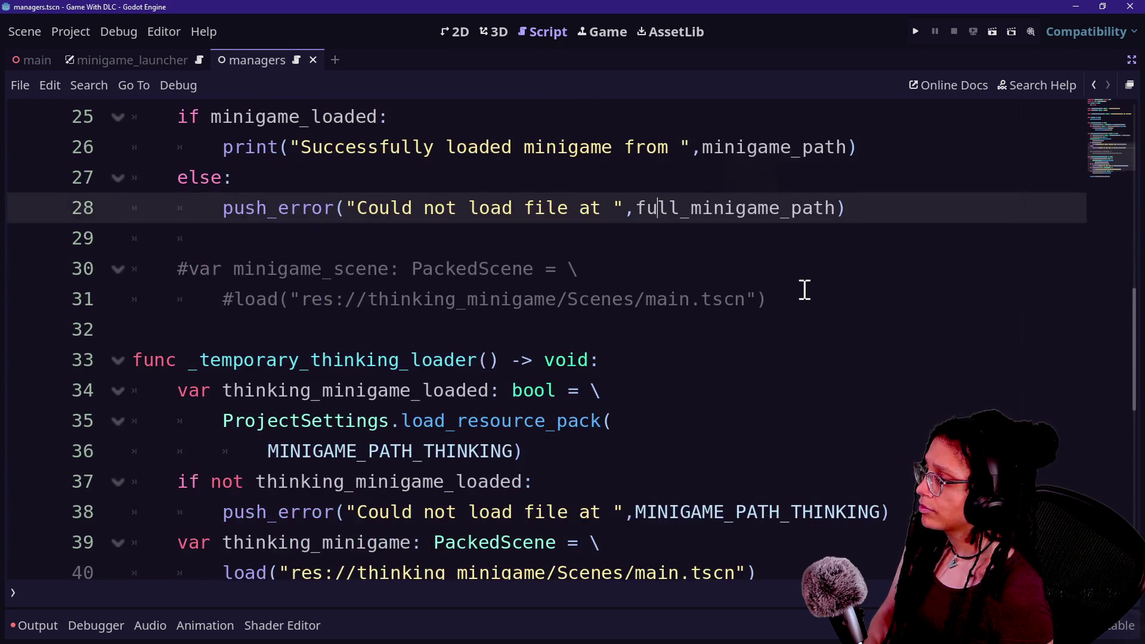
- Run the project, confirm the Output logs a successful minigame_thinking.pck load, then view minigame_launcher
{"action": "scroll", "coordinate": [822, 262], "scroll_direction": "down", "scroll_amount": 2}
{"action": "left_click", "coordinate": [916, 32]}
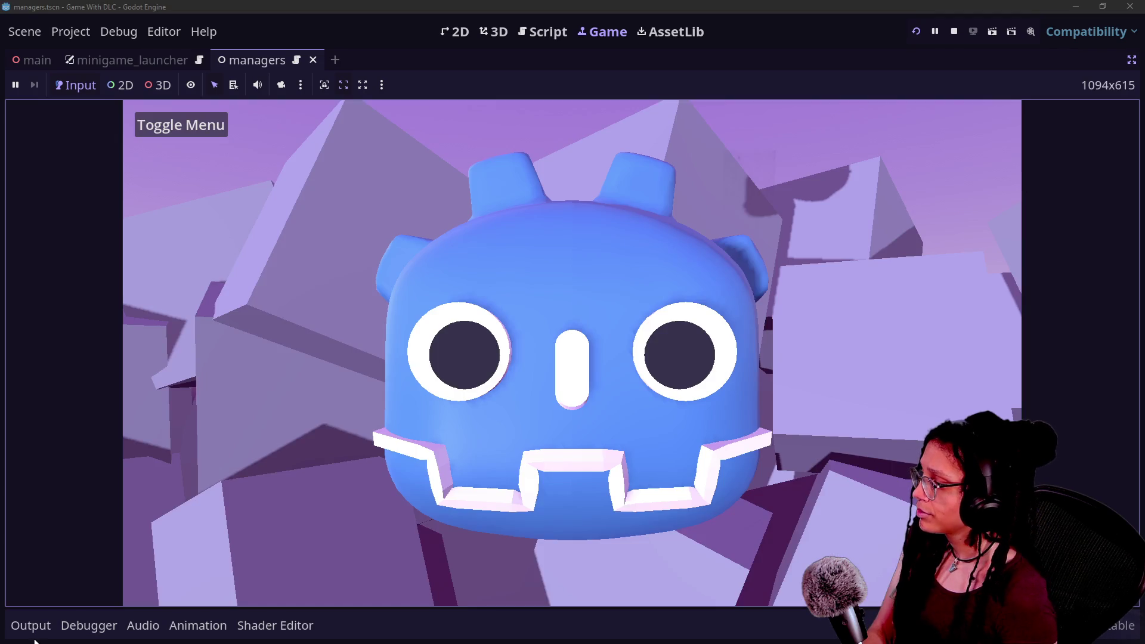
{"action": "left_click", "coordinate": [31, 624]}
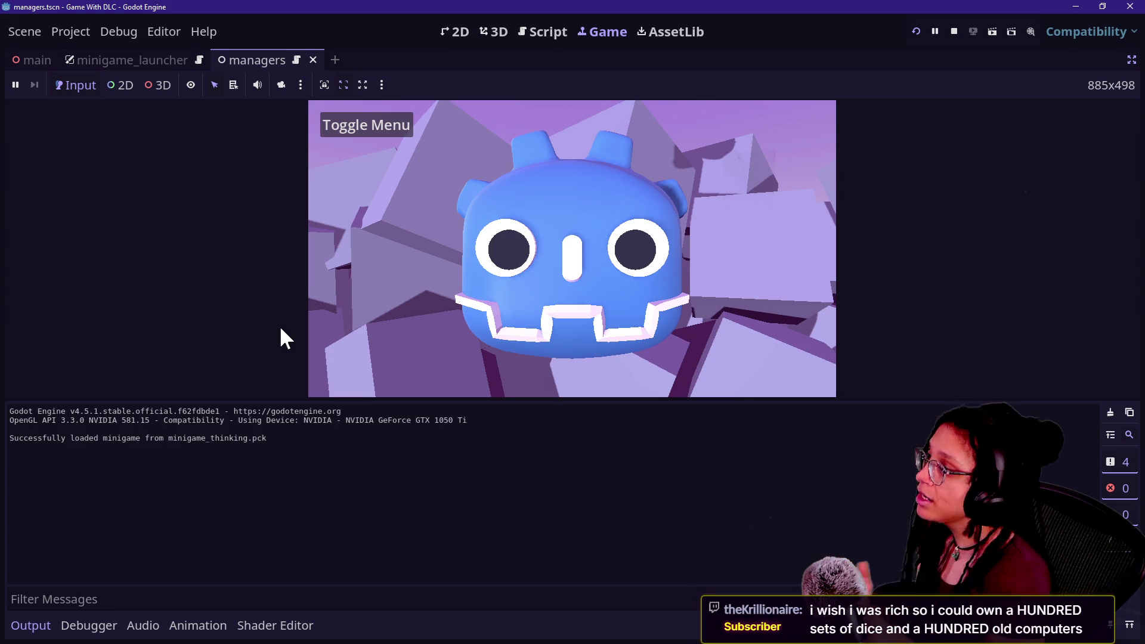
{"action": "left_click", "coordinate": [281, 329]}
{"action": "left_click", "coordinate": [120, 59]}
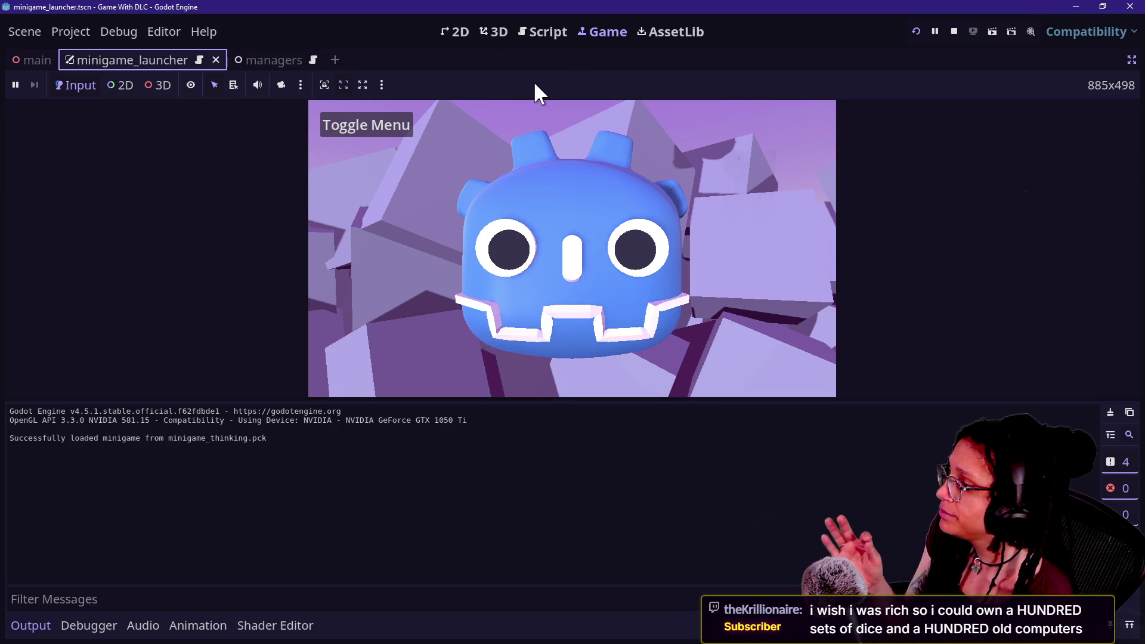
- View the launcher's Minigame 1–3 buttons in the 2D editor, stop the run, and switch to Twitch
{"action": "left_click", "coordinate": [504, 30]}
{"action": "left_click", "coordinate": [468, 31]}
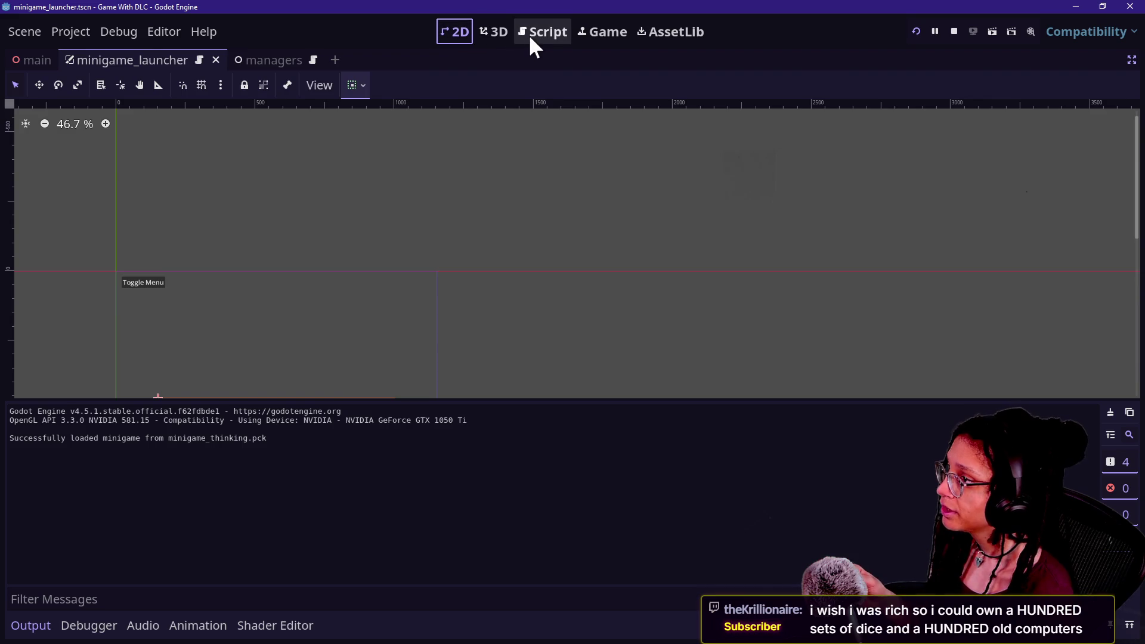
{"action": "left_click_drag", "start_coordinate": [317, 275], "coordinate": [562, 167]}
{"action": "scroll", "coordinate": [521, 288], "scroll_direction": "up", "scroll_amount": 7}
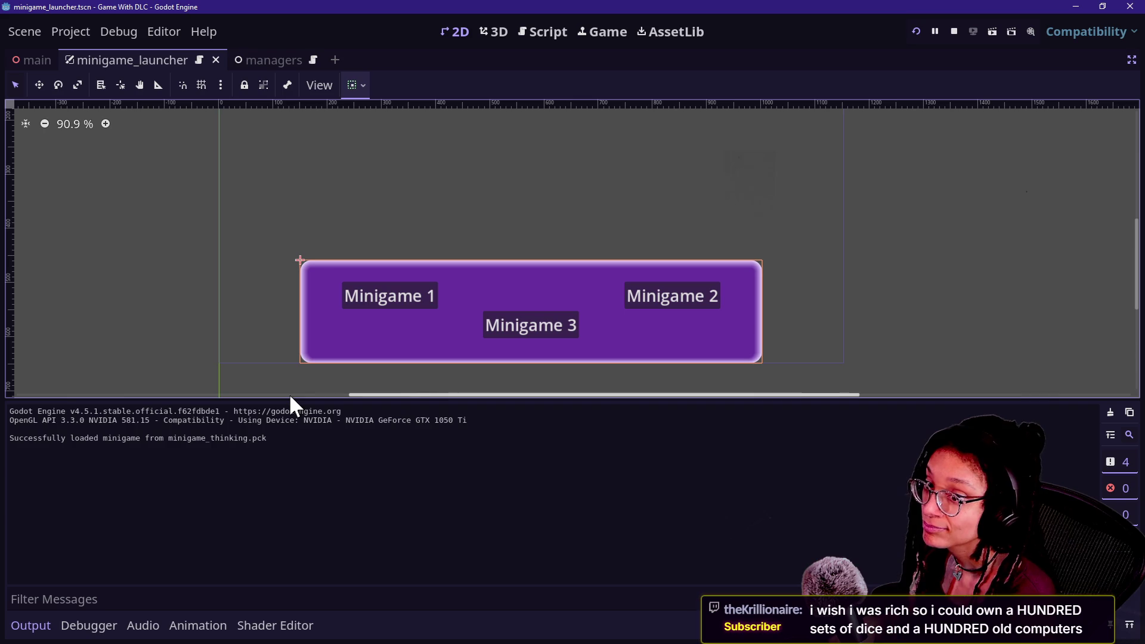
{"action": "left_click", "coordinate": [952, 32]}
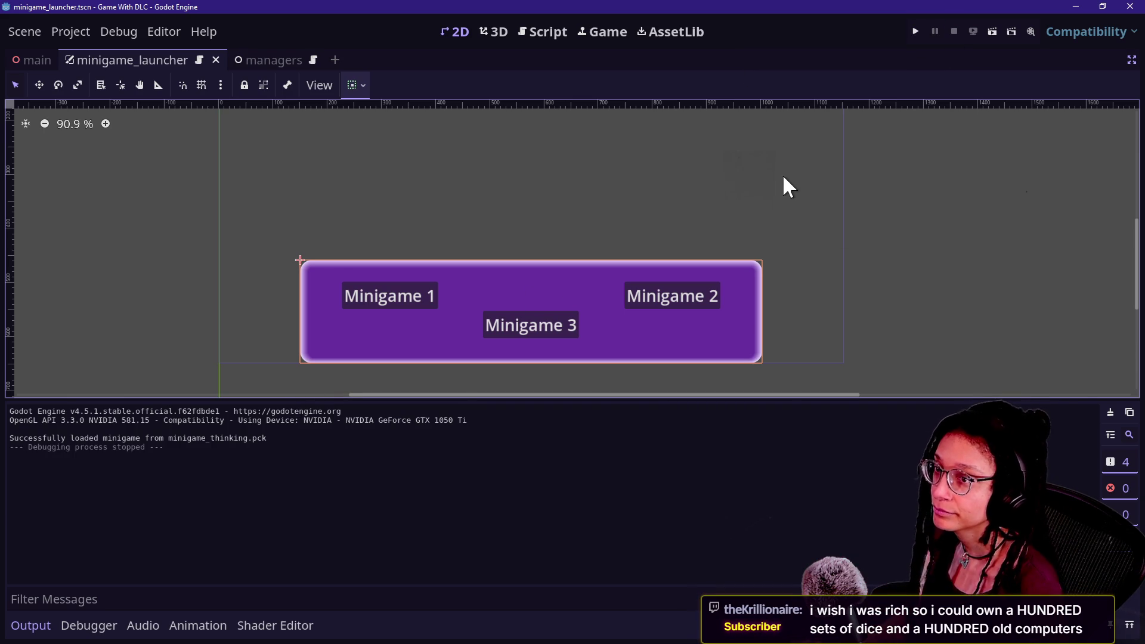
{"action": "key", "text": "alt+Tab"}
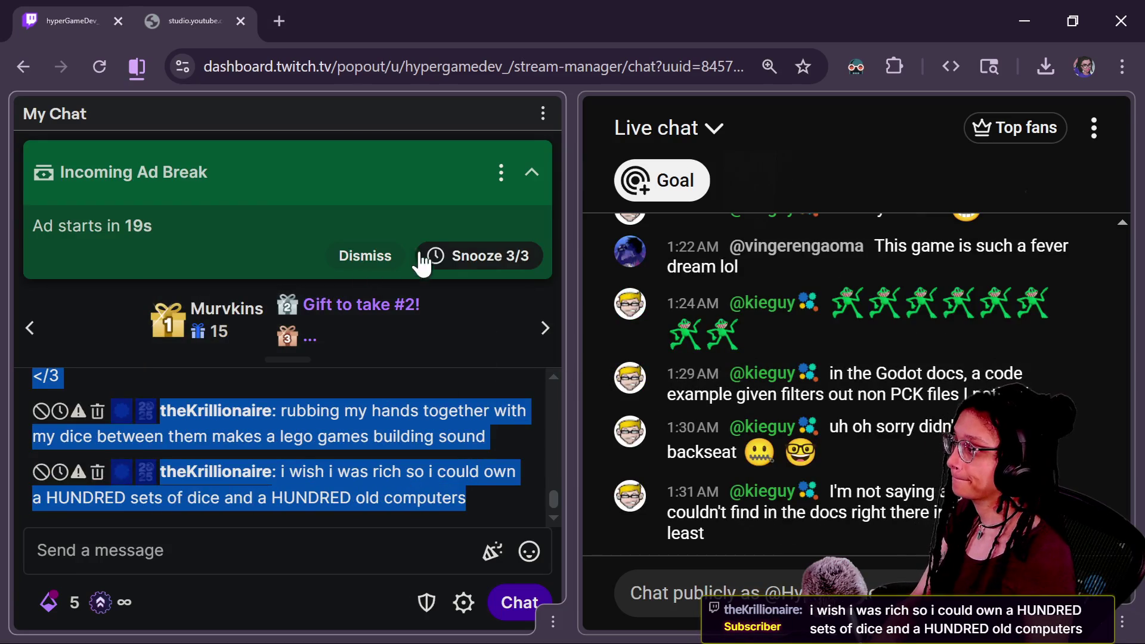
- Snooze the incoming ad break for 5 minutes, collapse its notice card, and scroll through chat
{"action": "left_click", "coordinate": [435, 257]}
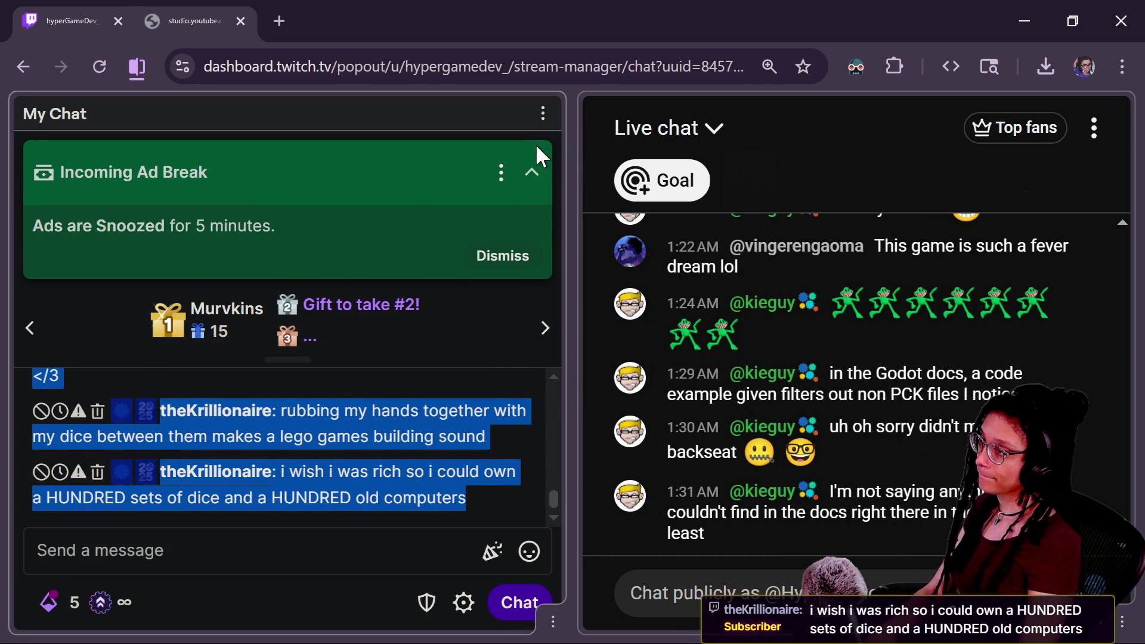
{"action": "left_click", "coordinate": [531, 172]}
{"action": "scroll", "coordinate": [315, 477], "scroll_direction": "up", "scroll_amount": 2}
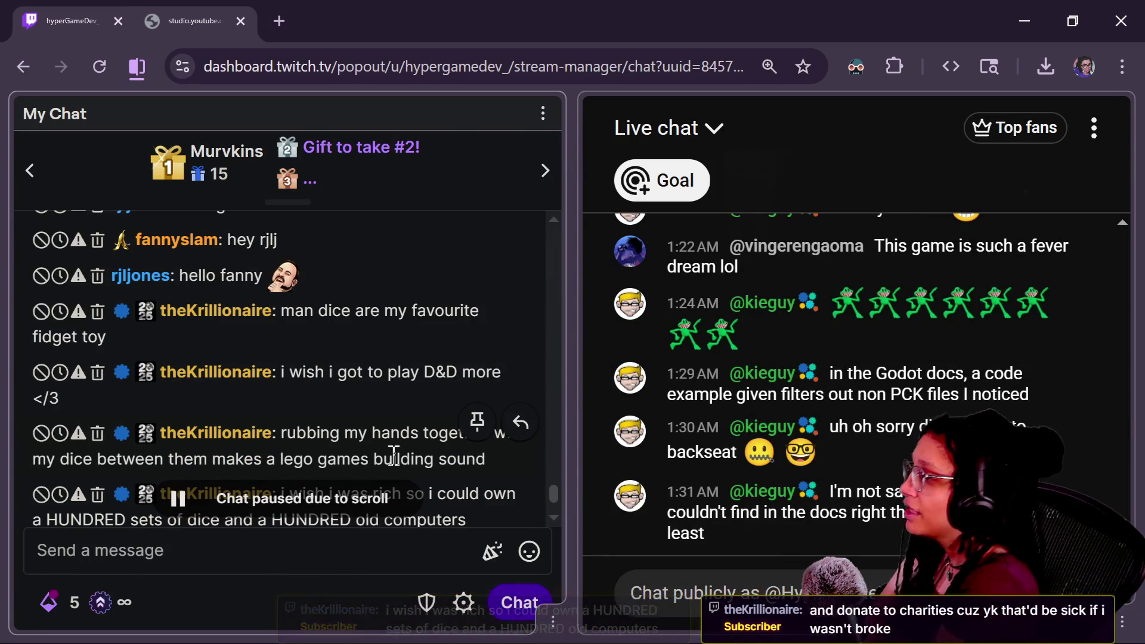
{"action": "left_click_drag", "start_coordinate": [554, 493], "coordinate": [549, 415]}
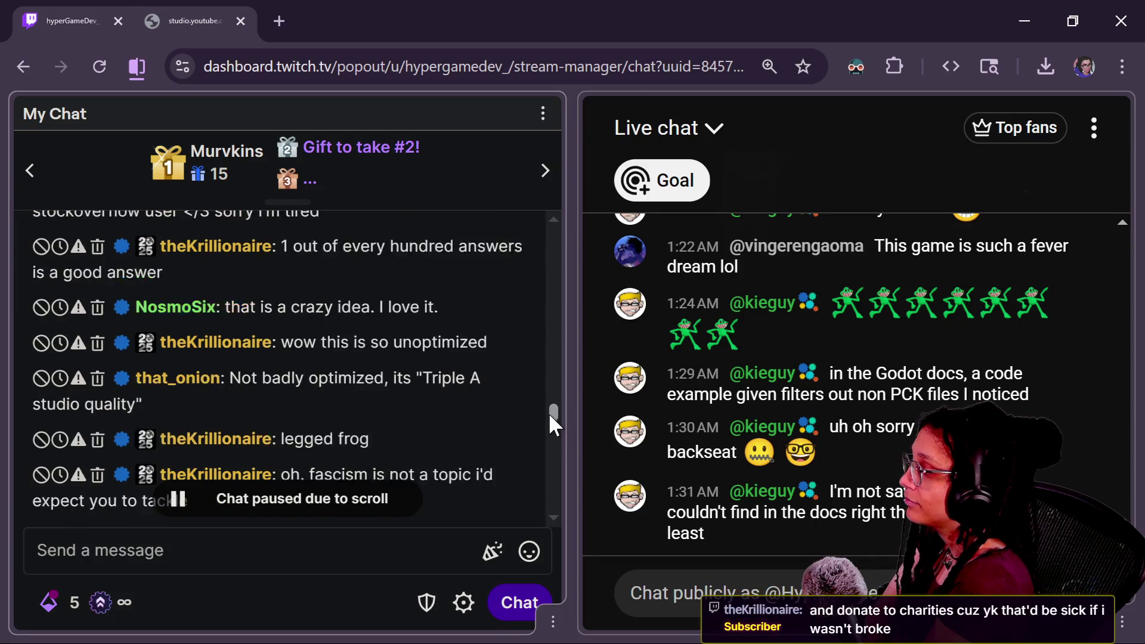
{"action": "scroll", "coordinate": [549, 415], "scroll_direction": "down", "scroll_amount": 1}
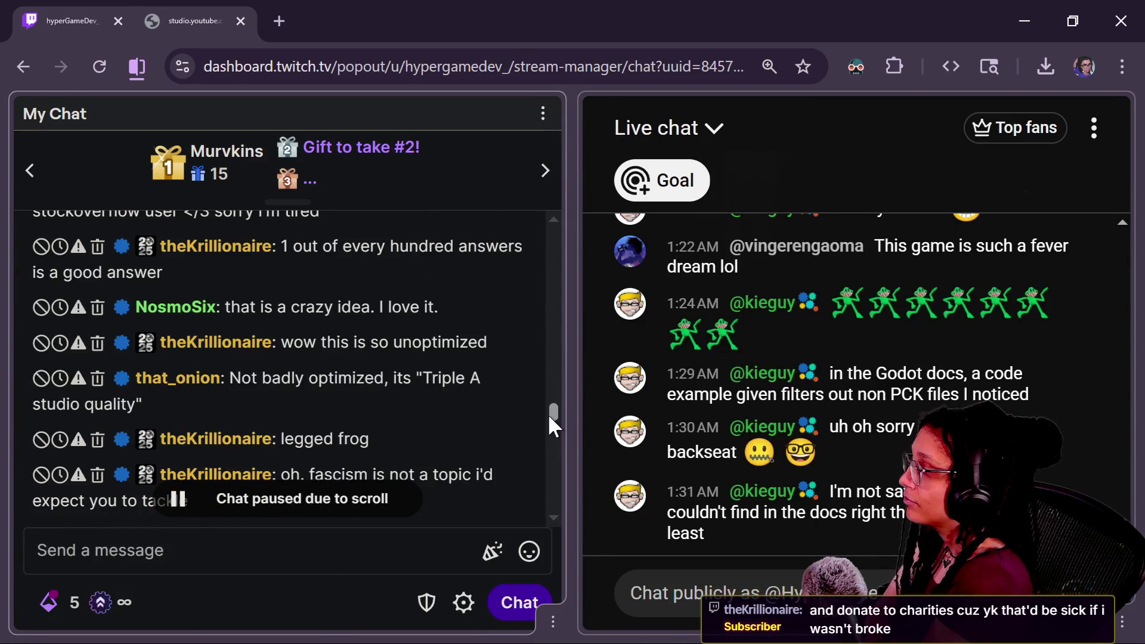
{"action": "scroll", "coordinate": [548, 414], "scroll_direction": "down", "scroll_amount": 1}
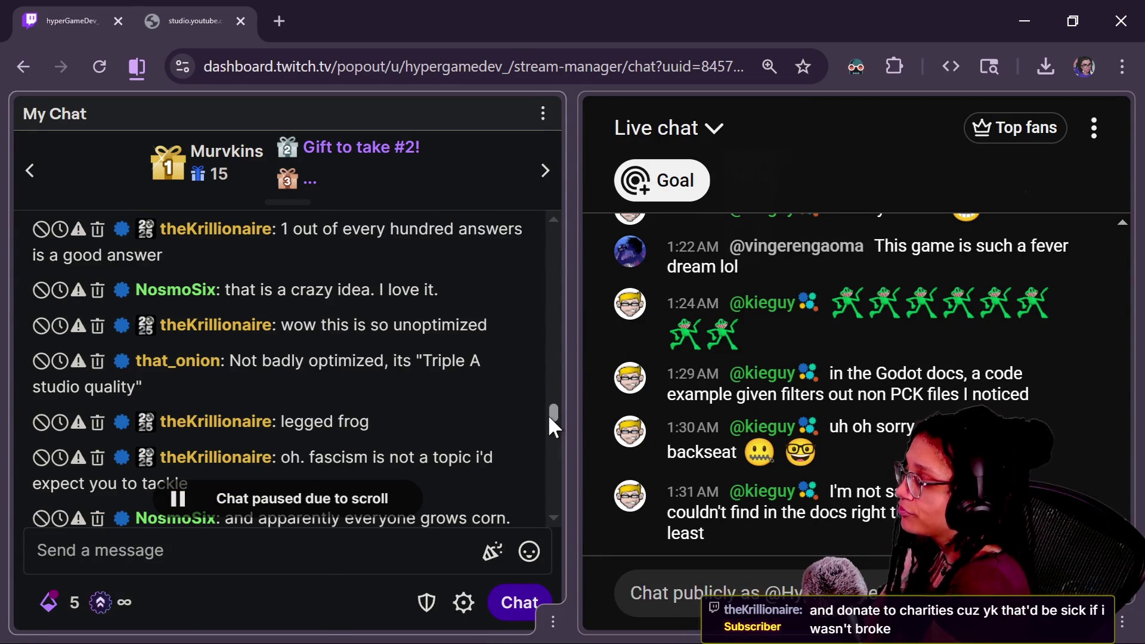
{"action": "scroll", "coordinate": [548, 413], "scroll_direction": "up", "scroll_amount": 1}
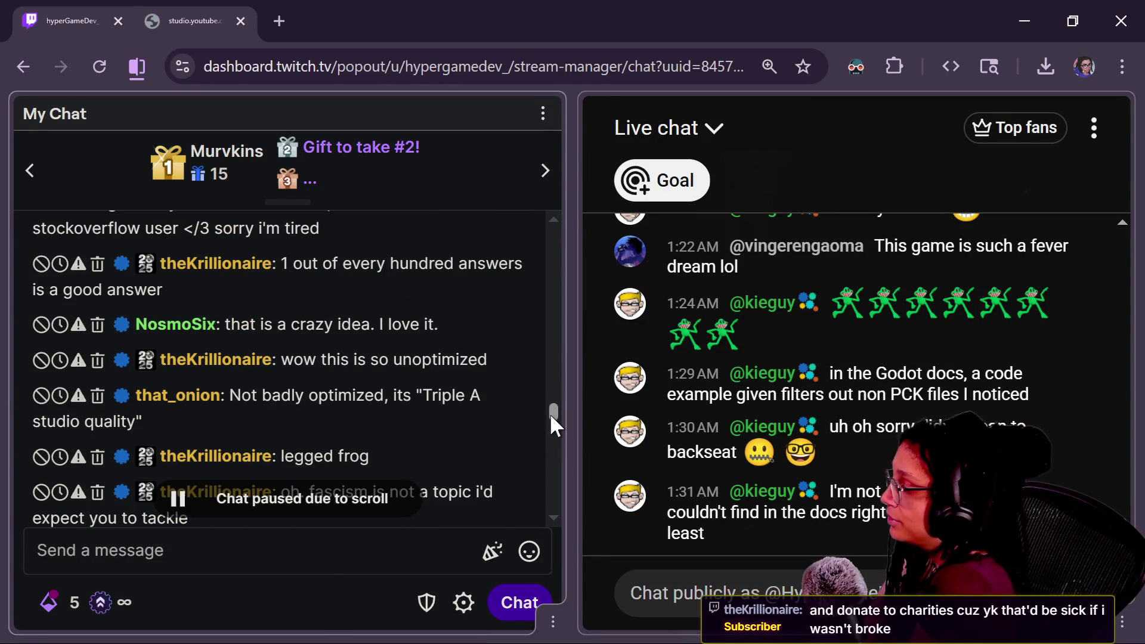
{"action": "scroll", "coordinate": [552, 416], "scroll_direction": "down", "scroll_amount": 1}
{"action": "left_click_drag", "start_coordinate": [551, 414], "coordinate": [552, 430]}
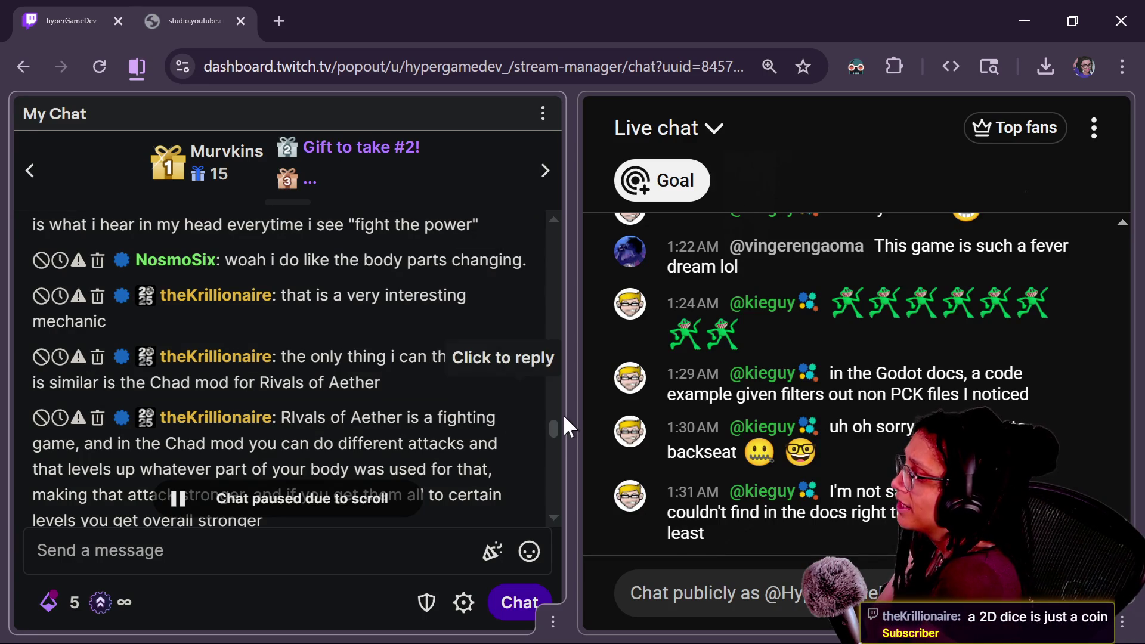
{"action": "scroll", "coordinate": [552, 425], "scroll_direction": "down", "scroll_amount": 3}
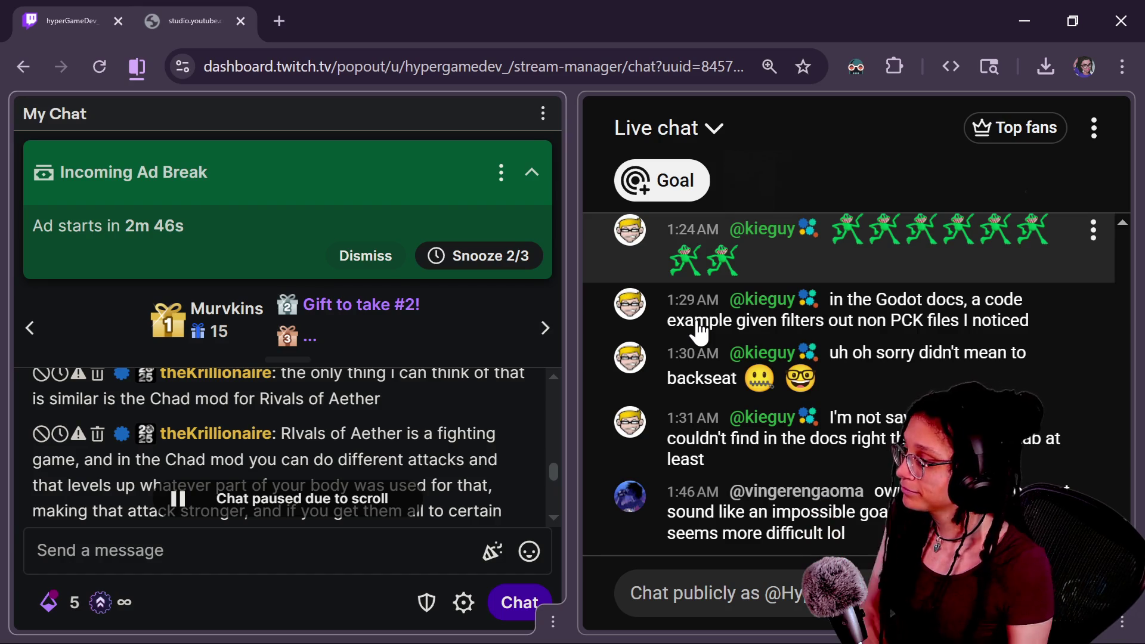
- Snooze the reappeared ad break again (Snooze 2/3) for another 5 minutes
{"action": "left_click", "coordinate": [435, 255]}
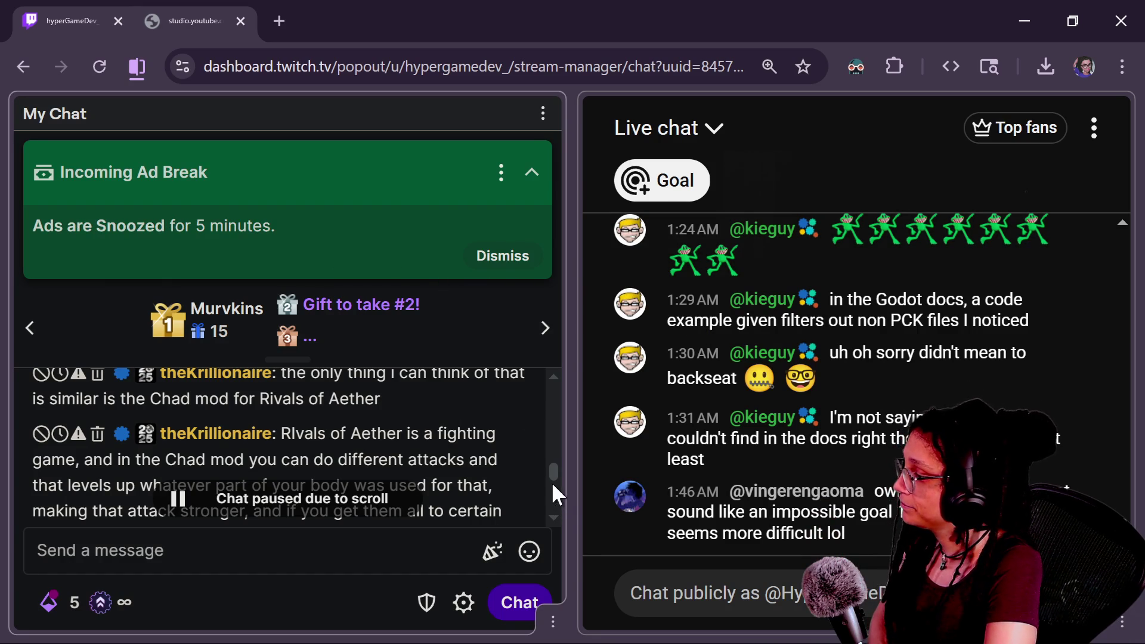
- Collapse the snoozed Incoming Ad Break card to reveal the chat messages
{"action": "scroll", "coordinate": [549, 471], "scroll_direction": "down", "scroll_amount": 1}
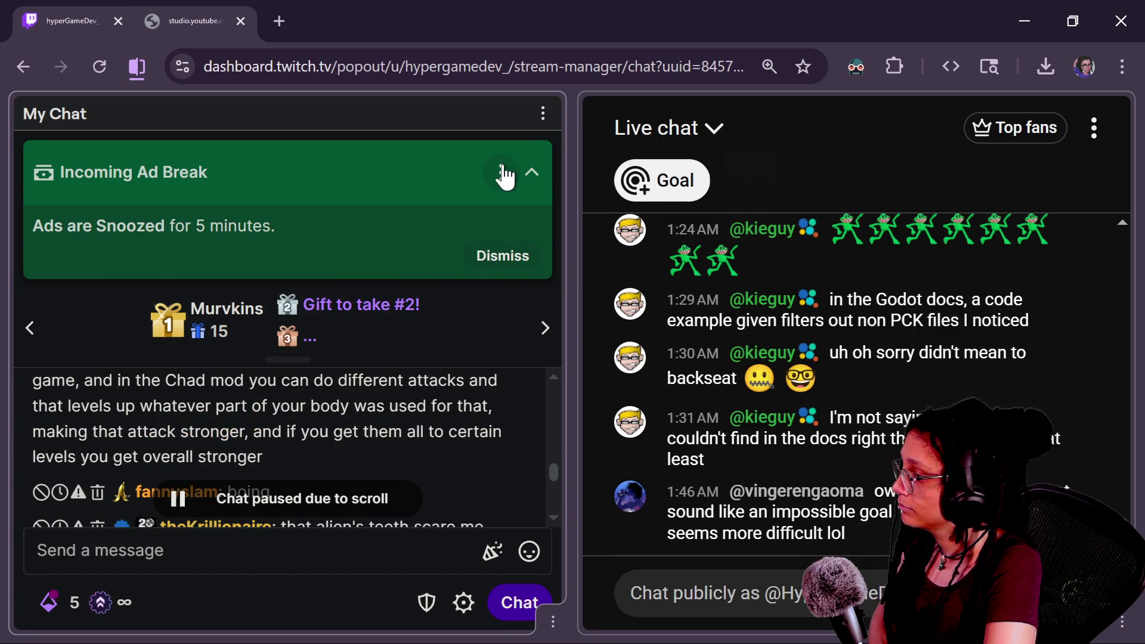
{"action": "left_click", "coordinate": [530, 169]}
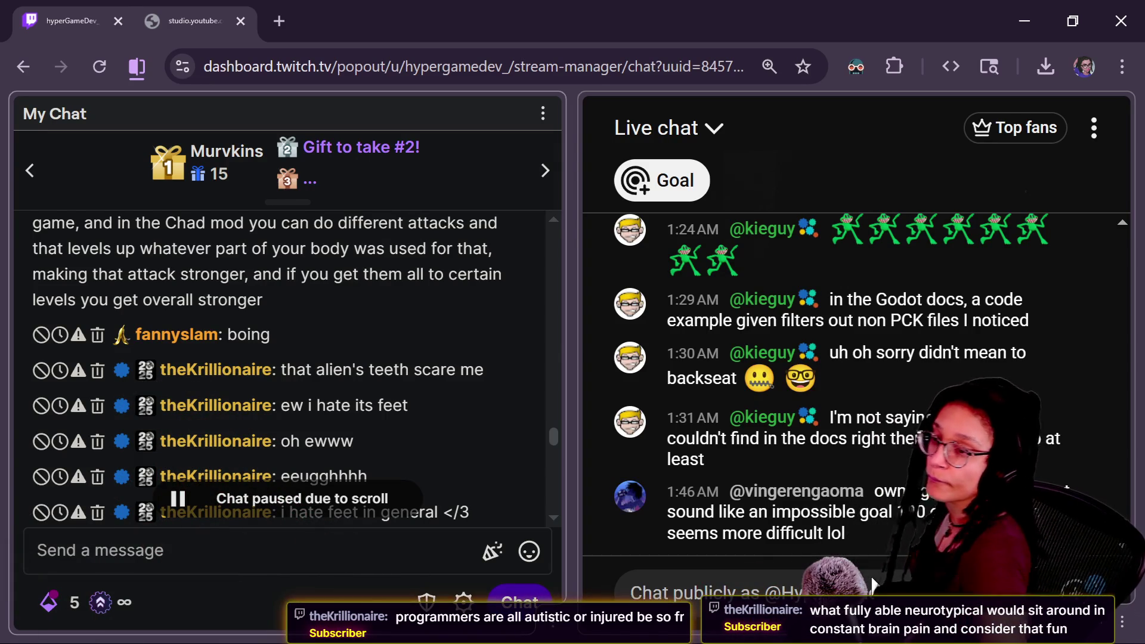
{"action": "left_click", "coordinate": [871, 574]}
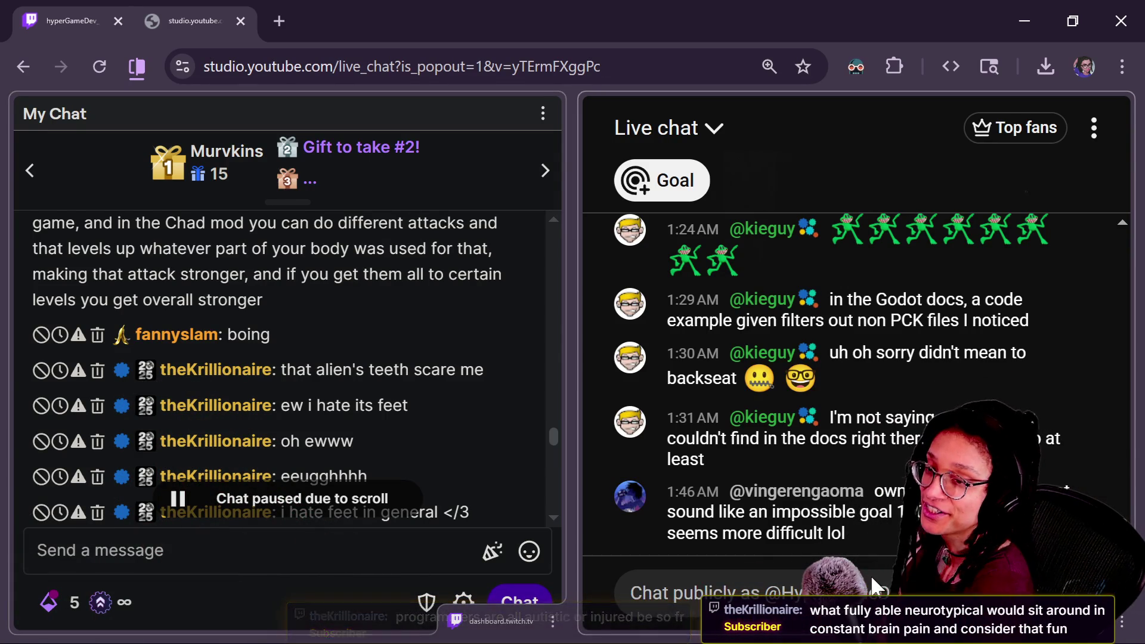
{"action": "left_click_drag", "start_coordinate": [552, 434], "coordinate": [553, 453]}
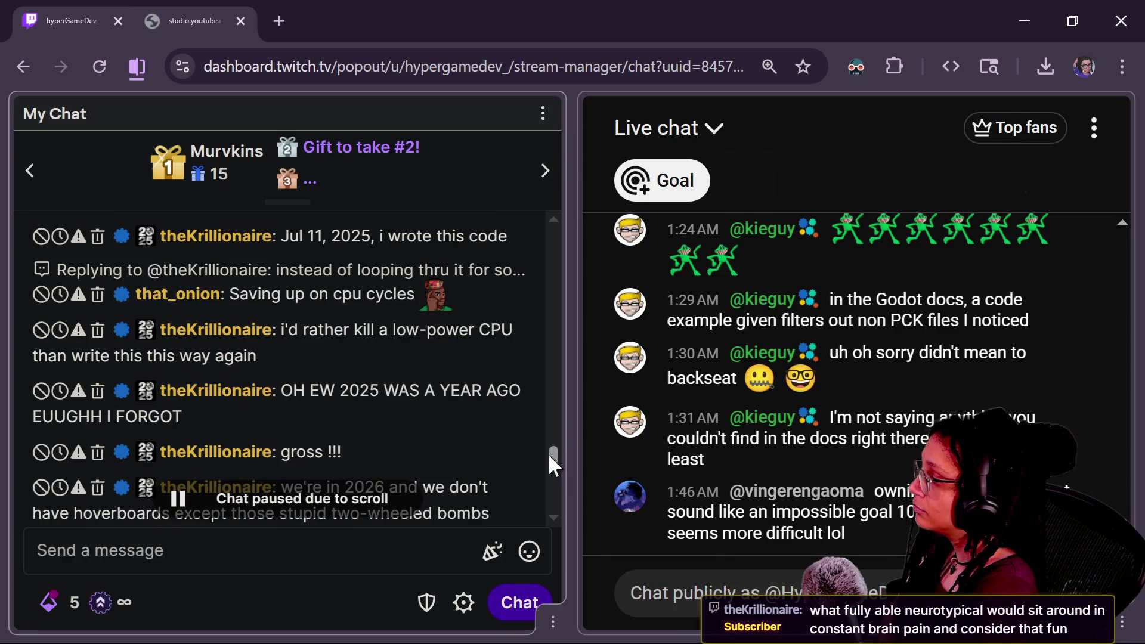
{"action": "left_click_drag", "start_coordinate": [549, 458], "coordinate": [549, 473]}
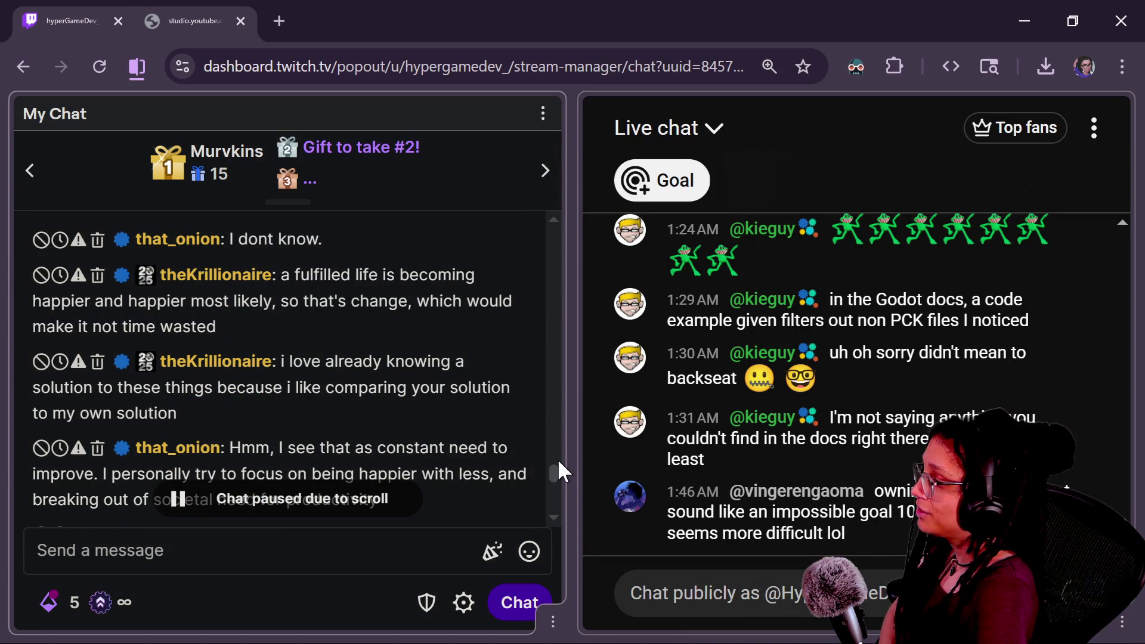
{"action": "left_click_drag", "start_coordinate": [559, 462], "coordinate": [554, 479]}
{"action": "scroll", "coordinate": [558, 489], "scroll_direction": "up", "scroll_amount": 1}
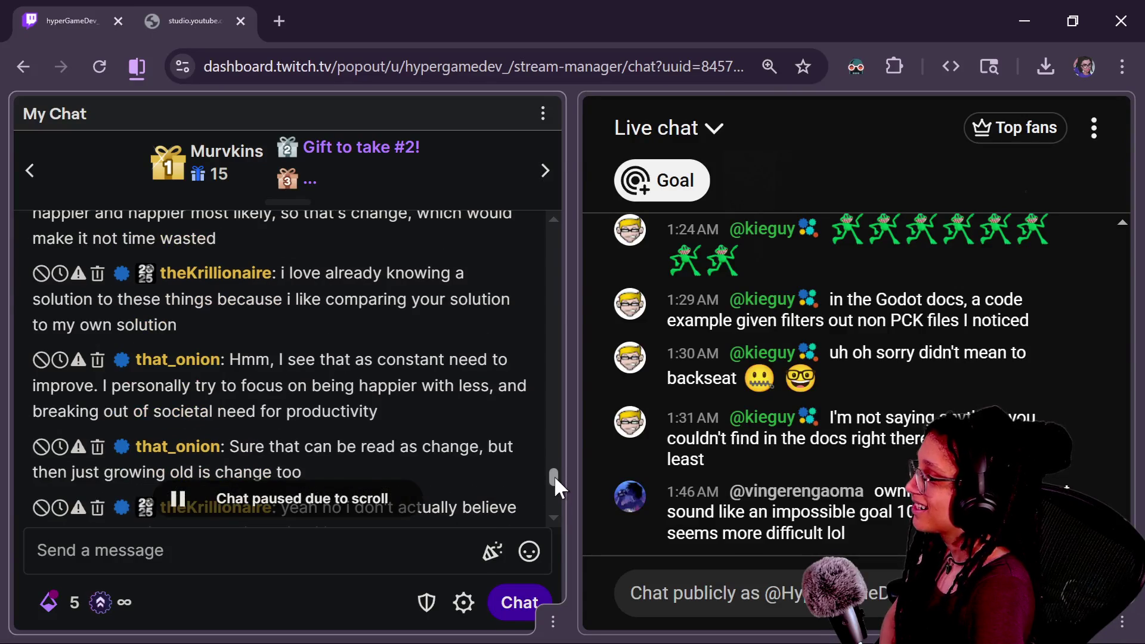
{"action": "scroll", "coordinate": [556, 484], "scroll_direction": "down", "scroll_amount": 1}
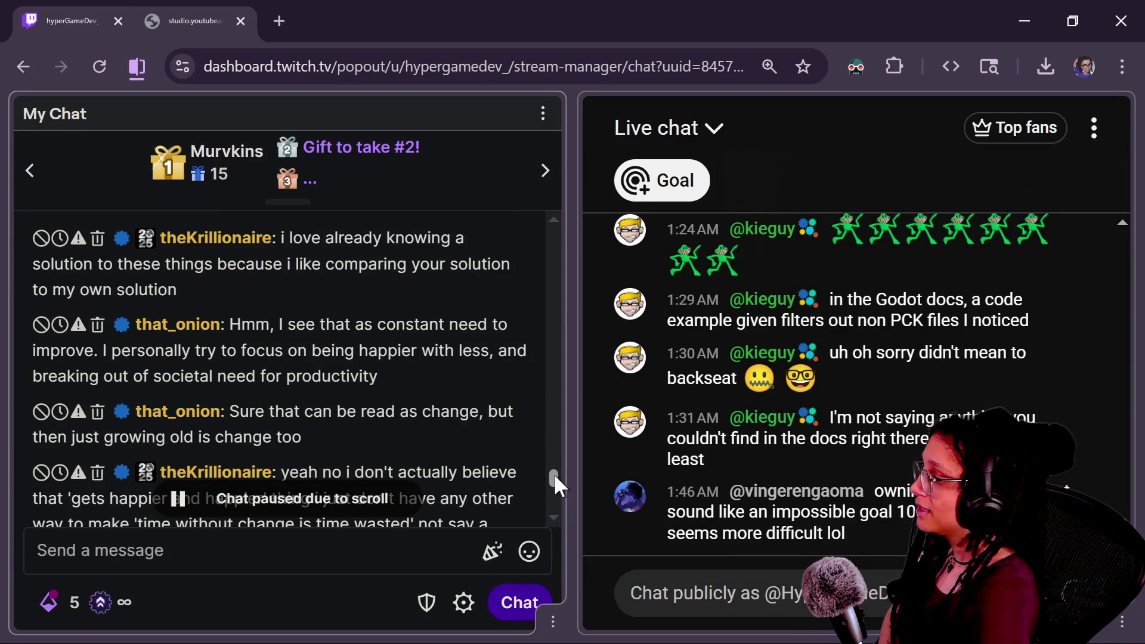
{"action": "scroll", "coordinate": [555, 479], "scroll_direction": "down", "scroll_amount": 4}
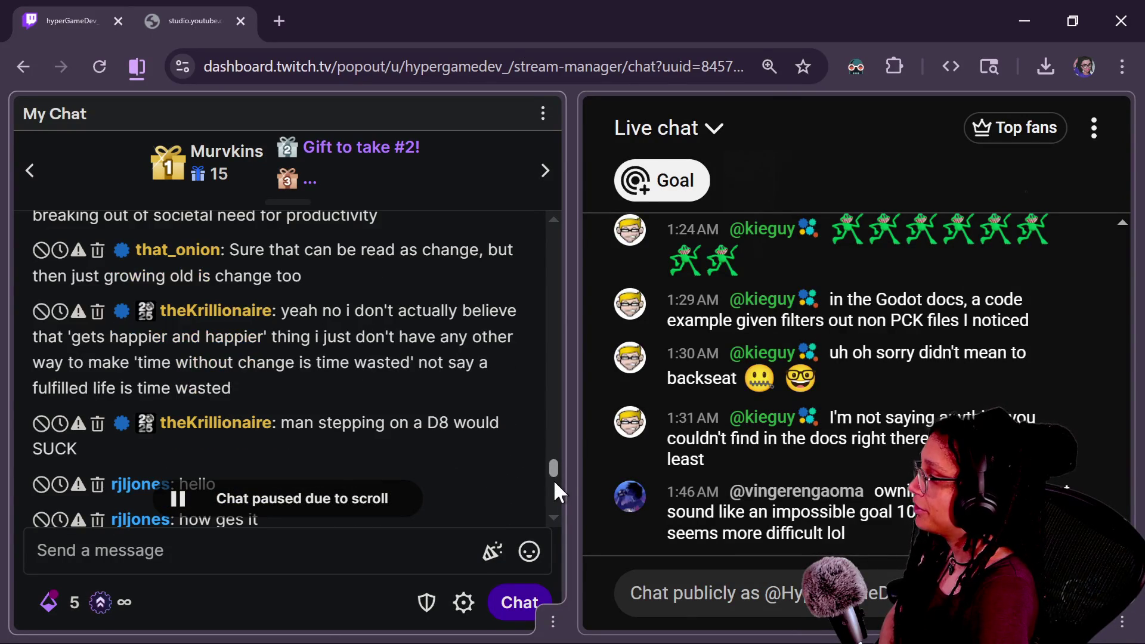
{"action": "scroll", "coordinate": [555, 484], "scroll_direction": "down", "scroll_amount": 2}
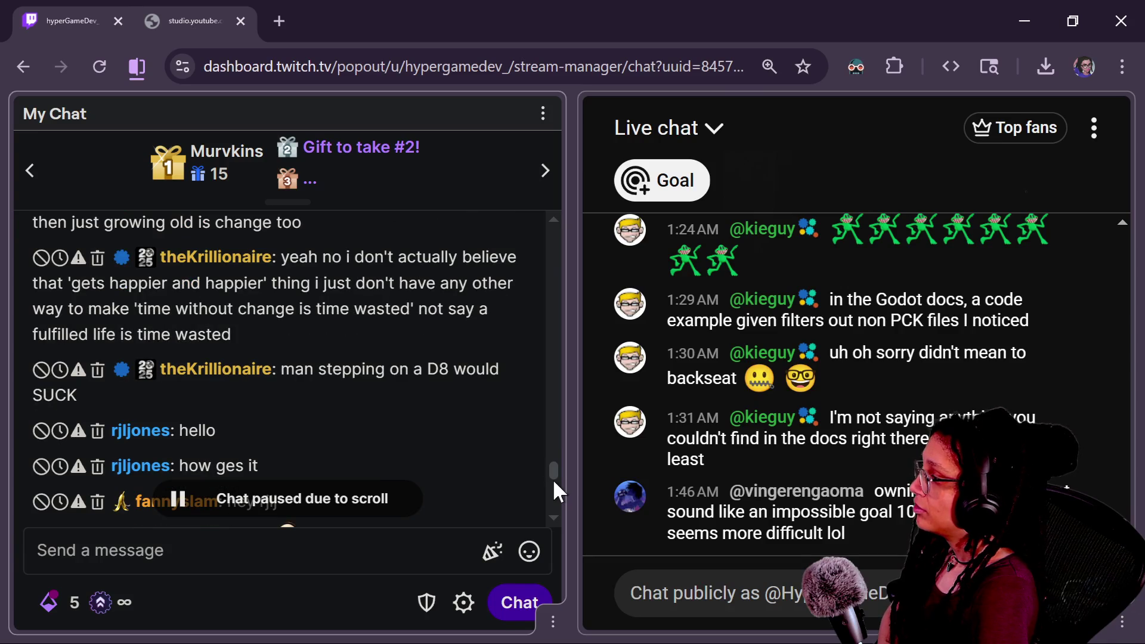
{"action": "scroll", "coordinate": [553, 490], "scroll_direction": "down", "scroll_amount": 5}
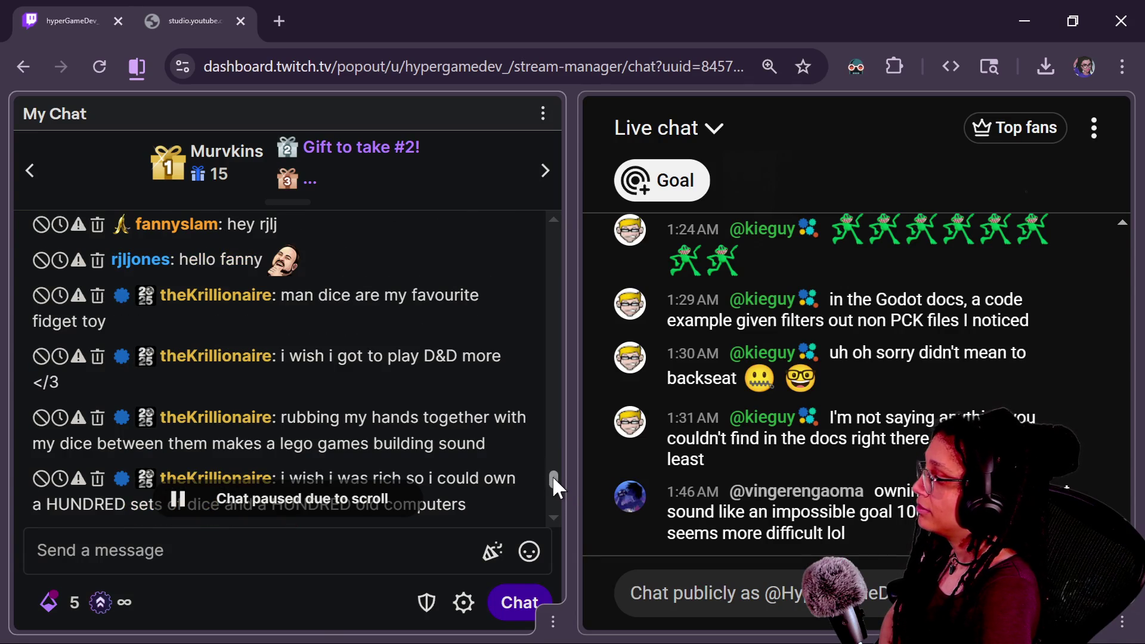
{"action": "scroll", "coordinate": [552, 476], "scroll_direction": "up", "scroll_amount": 4}
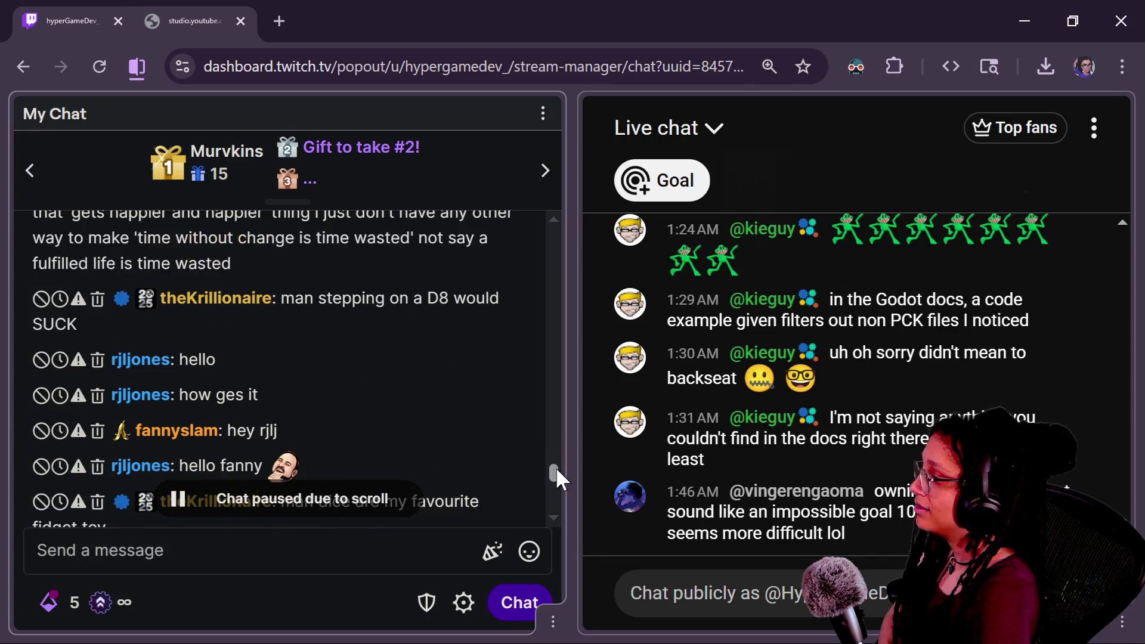
{"action": "scroll", "coordinate": [558, 476], "scroll_direction": "down", "scroll_amount": 1}
{"action": "scroll", "coordinate": [558, 477], "scroll_direction": "down", "scroll_amount": 1}
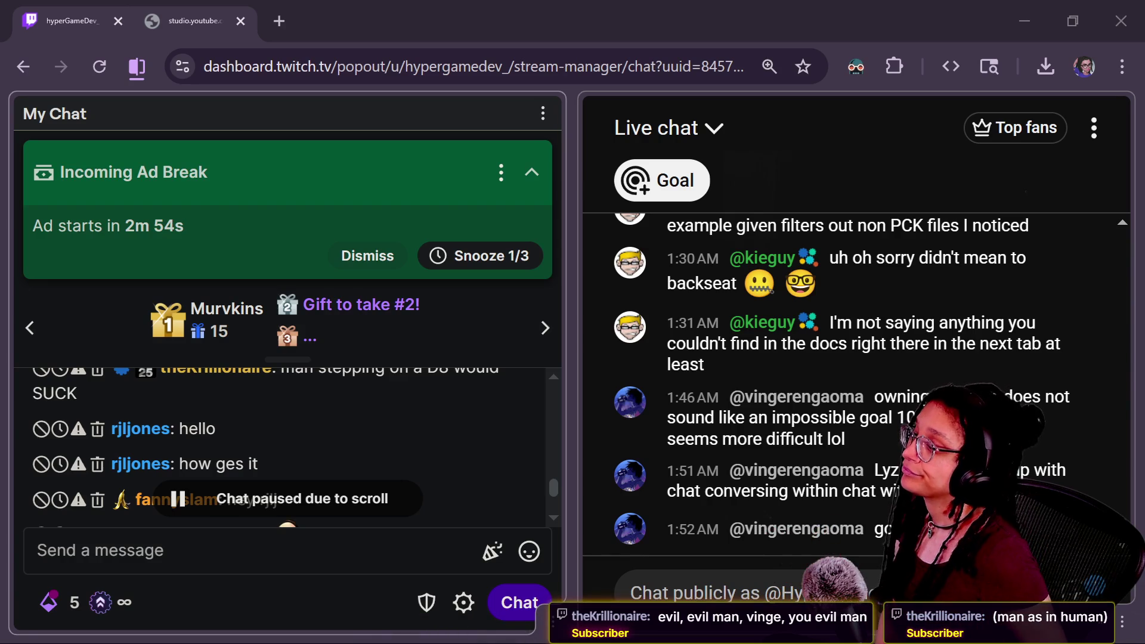
- Dismiss the green Incoming Ad Break notice above the chat
{"action": "left_click", "coordinate": [375, 257]}
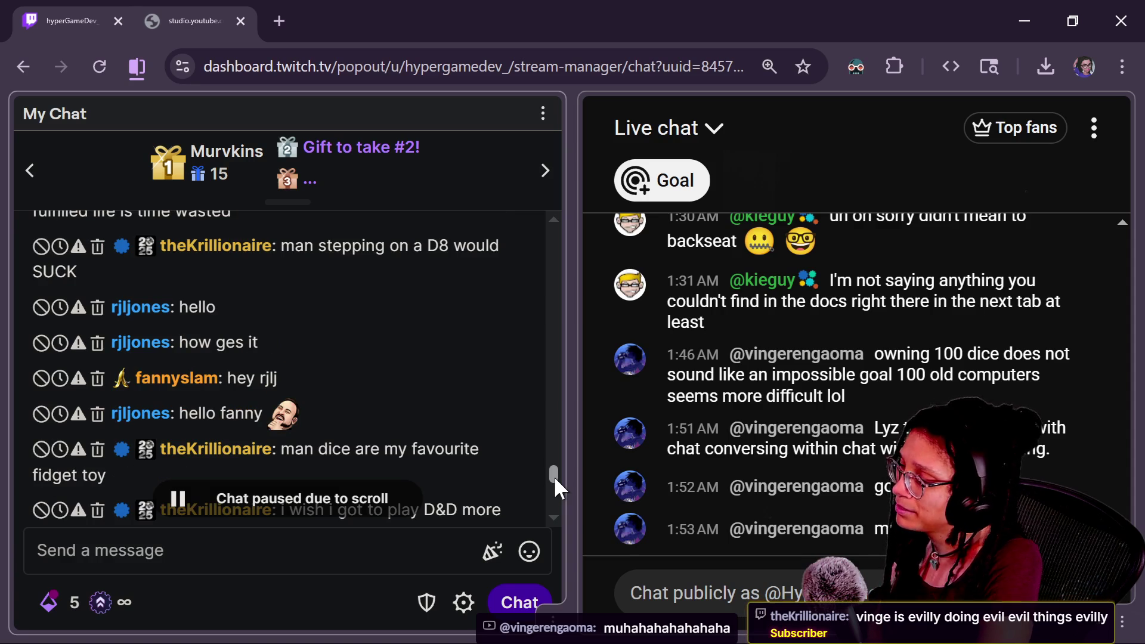
{"action": "scroll", "coordinate": [557, 488], "scroll_direction": "down", "scroll_amount": 2}
{"action": "scroll", "coordinate": [558, 489], "scroll_direction": "down", "scroll_amount": 1}
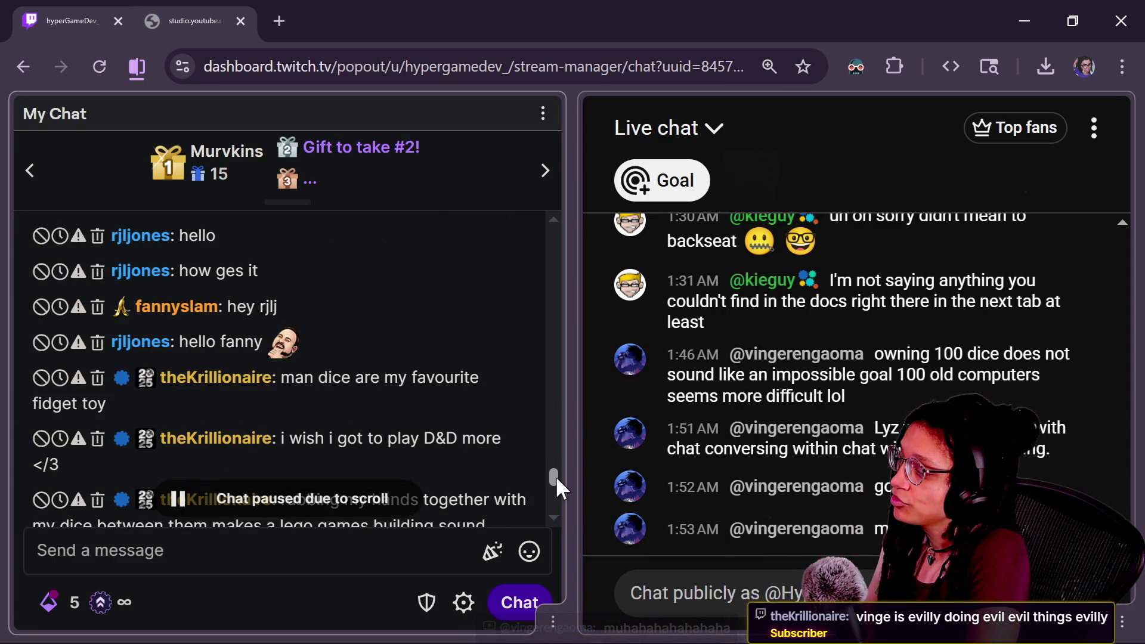
{"action": "scroll", "coordinate": [557, 487], "scroll_direction": "down", "scroll_amount": 3}
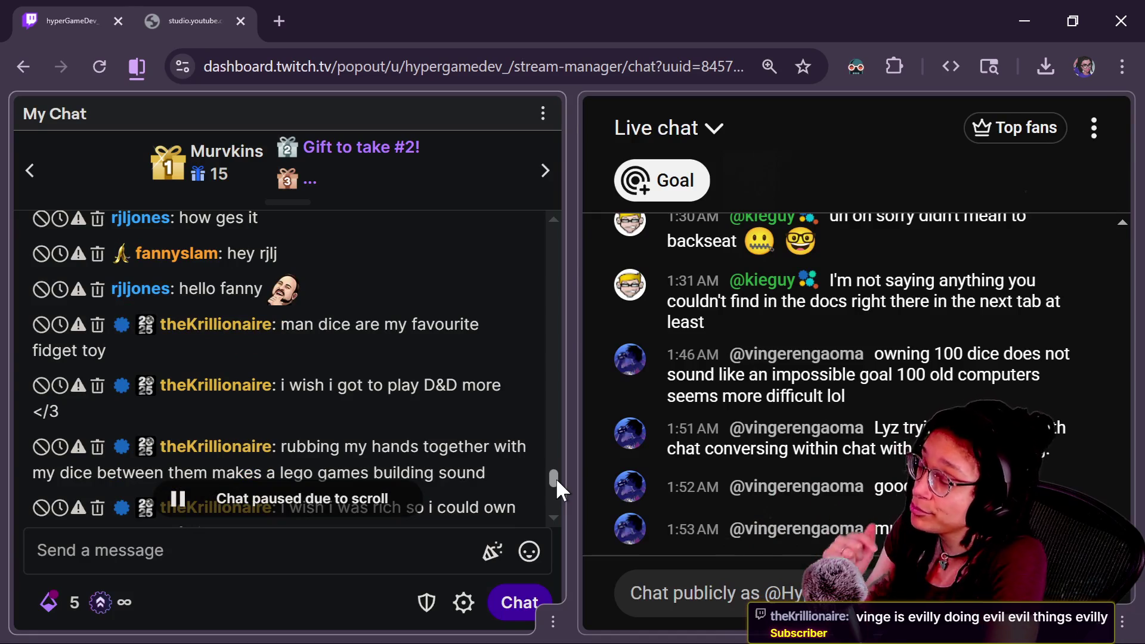
{"action": "scroll", "coordinate": [557, 488], "scroll_direction": "down", "scroll_amount": 7}
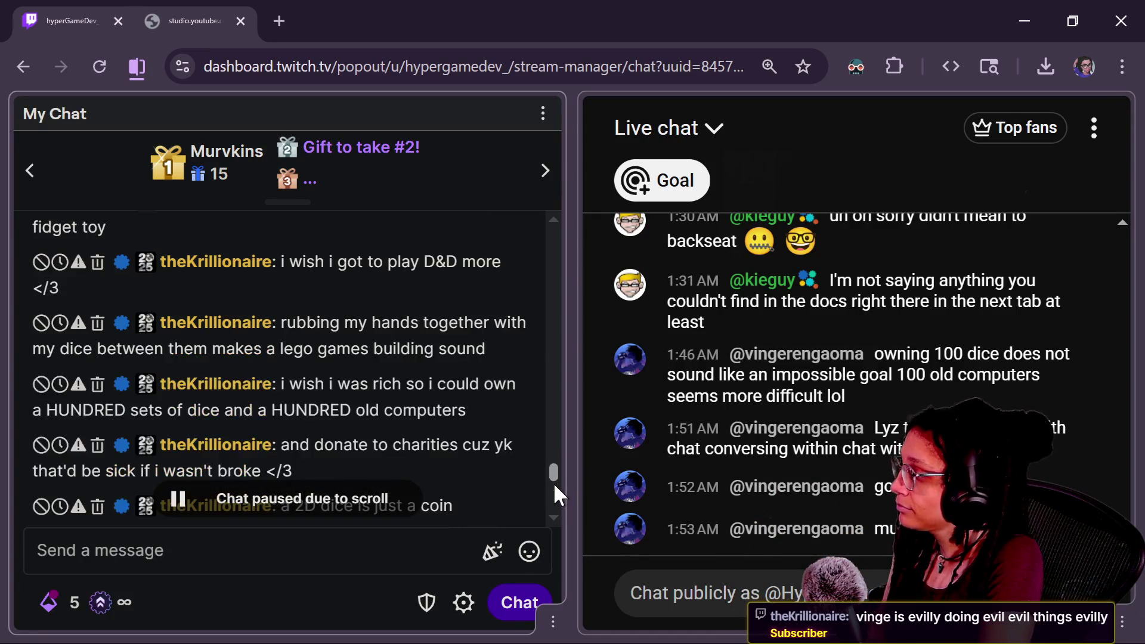
{"action": "scroll", "coordinate": [558, 494], "scroll_direction": "up", "scroll_amount": 3}
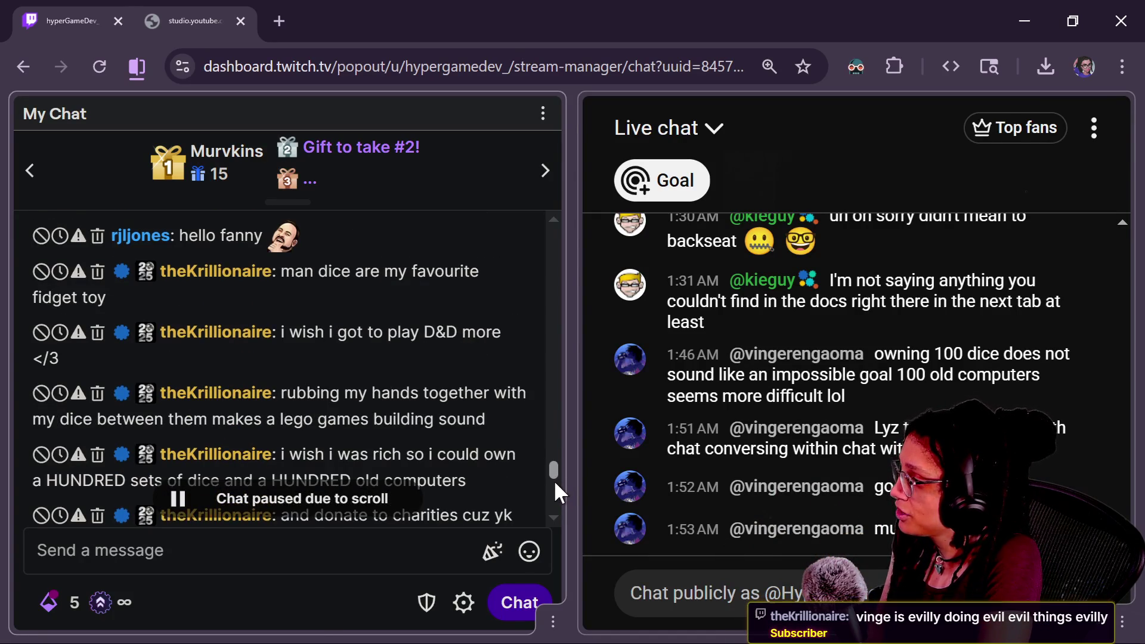
{"action": "scroll", "coordinate": [558, 490], "scroll_direction": "down", "scroll_amount": 4}
{"action": "scroll", "coordinate": [558, 493], "scroll_direction": "down", "scroll_amount": 3}
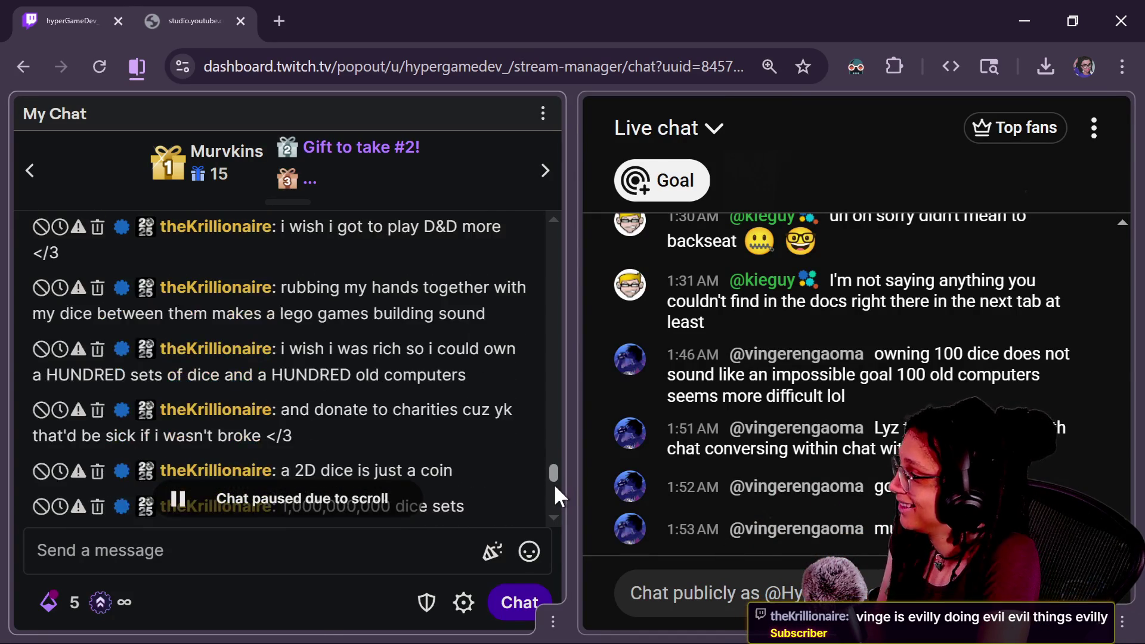
{"action": "scroll", "coordinate": [557, 492], "scroll_direction": "down", "scroll_amount": 3}
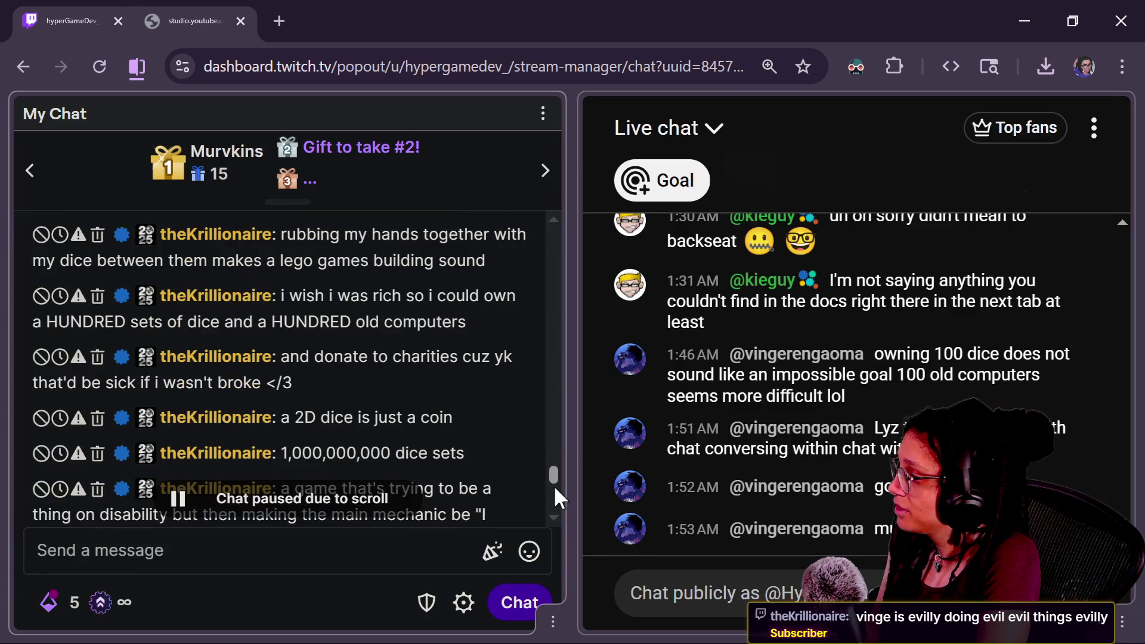
{"action": "scroll", "coordinate": [557, 496], "scroll_direction": "down", "scroll_amount": 2}
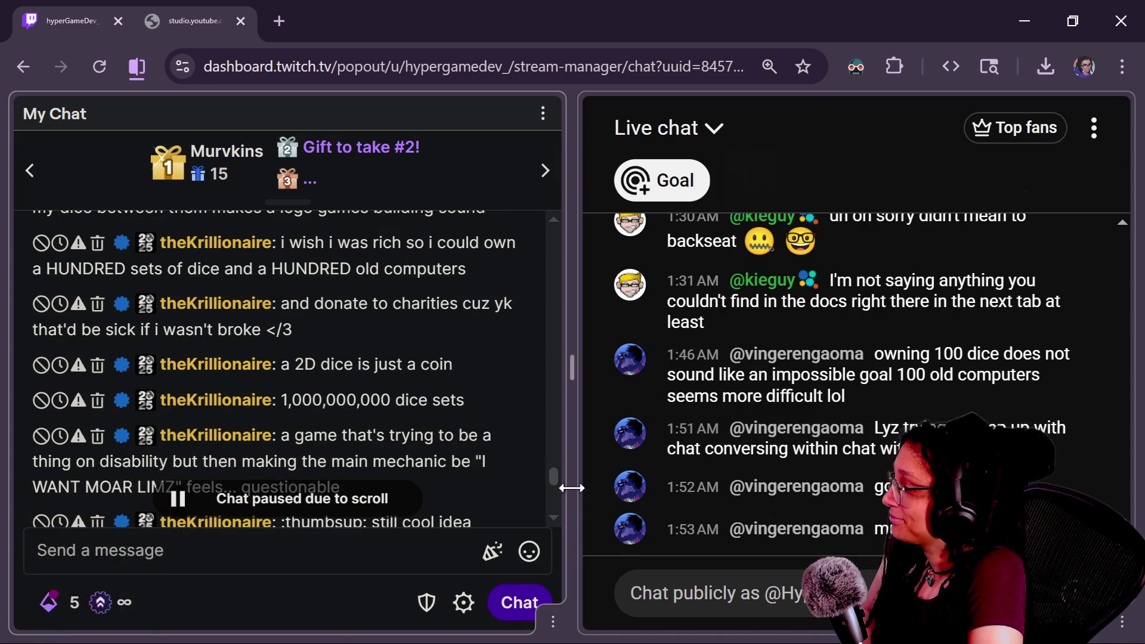
{"action": "scroll", "coordinate": [559, 493], "scroll_direction": "down", "scroll_amount": 1}
{"action": "scroll", "coordinate": [558, 492], "scroll_direction": "down", "scroll_amount": 2}
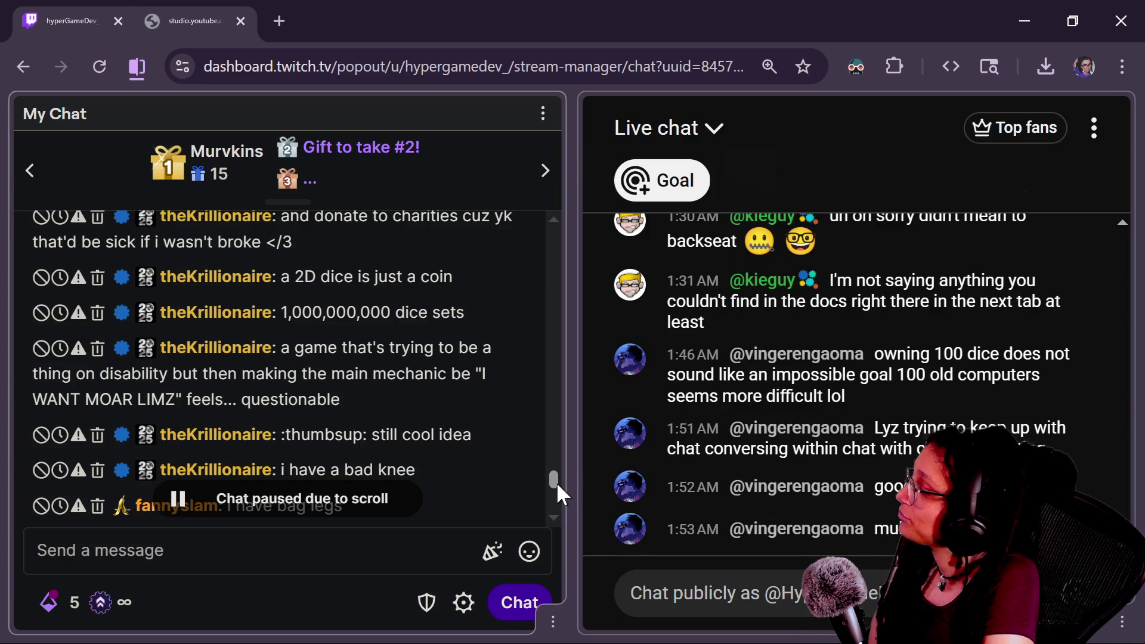
{"action": "scroll", "coordinate": [559, 493], "scroll_direction": "down", "scroll_amount": 1}
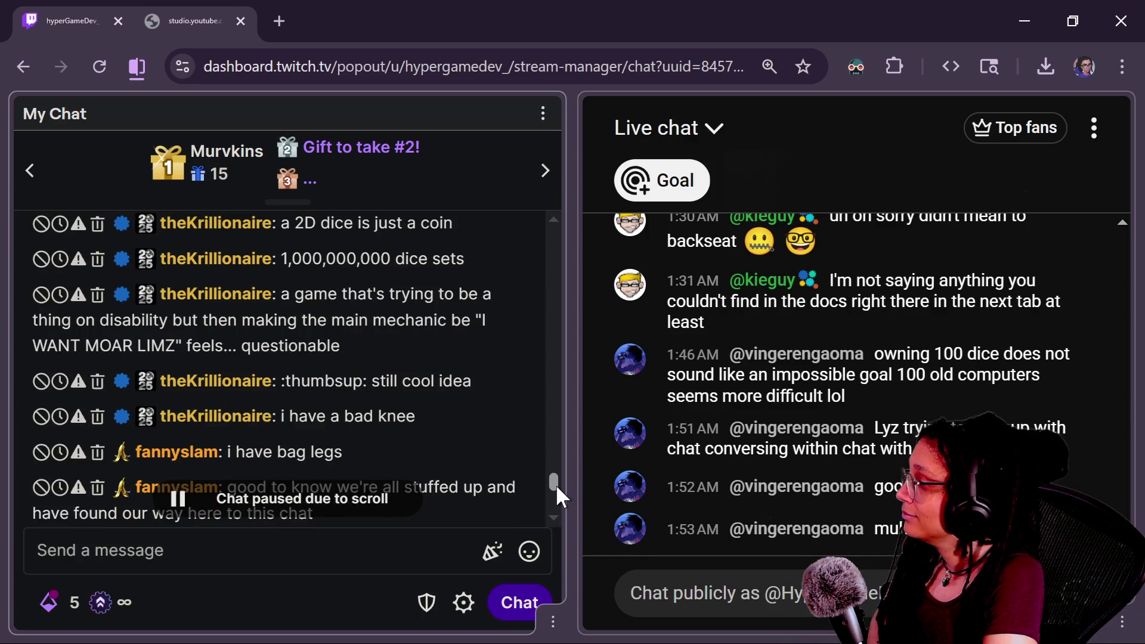
{"action": "scroll", "coordinate": [559, 494], "scroll_direction": "down", "scroll_amount": 1}
{"action": "scroll", "coordinate": [560, 494], "scroll_direction": "down", "scroll_amount": 1}
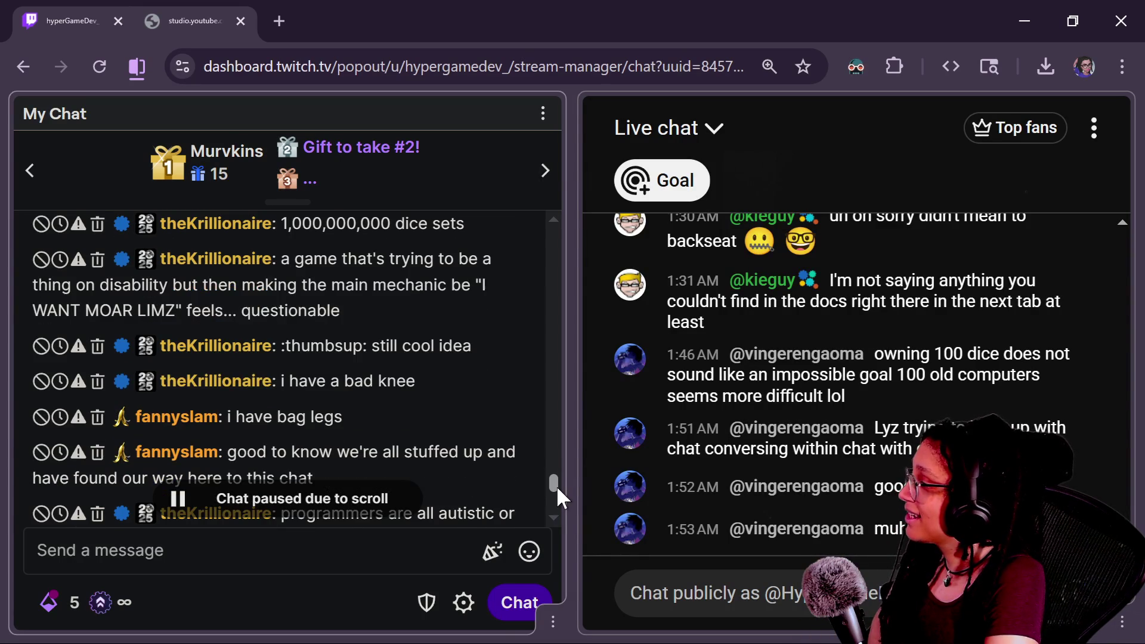
{"action": "scroll", "coordinate": [560, 497], "scroll_direction": "down", "scroll_amount": 5}
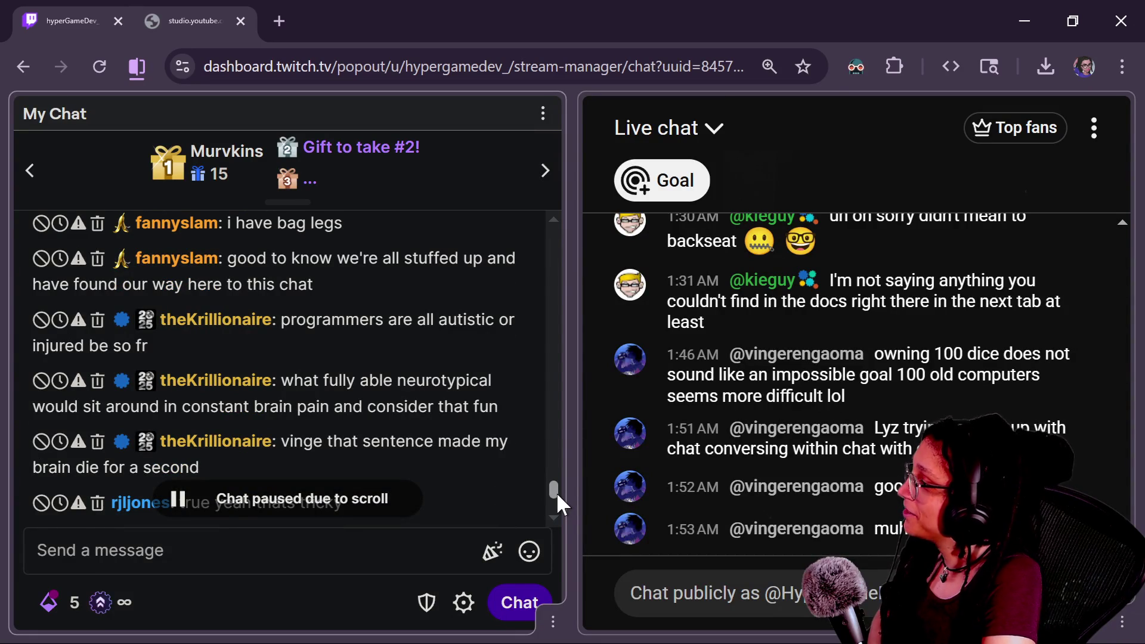
{"action": "scroll", "coordinate": [559, 495], "scroll_direction": "up", "scroll_amount": 1}
{"action": "scroll", "coordinate": [561, 500], "scroll_direction": "up", "scroll_amount": 3}
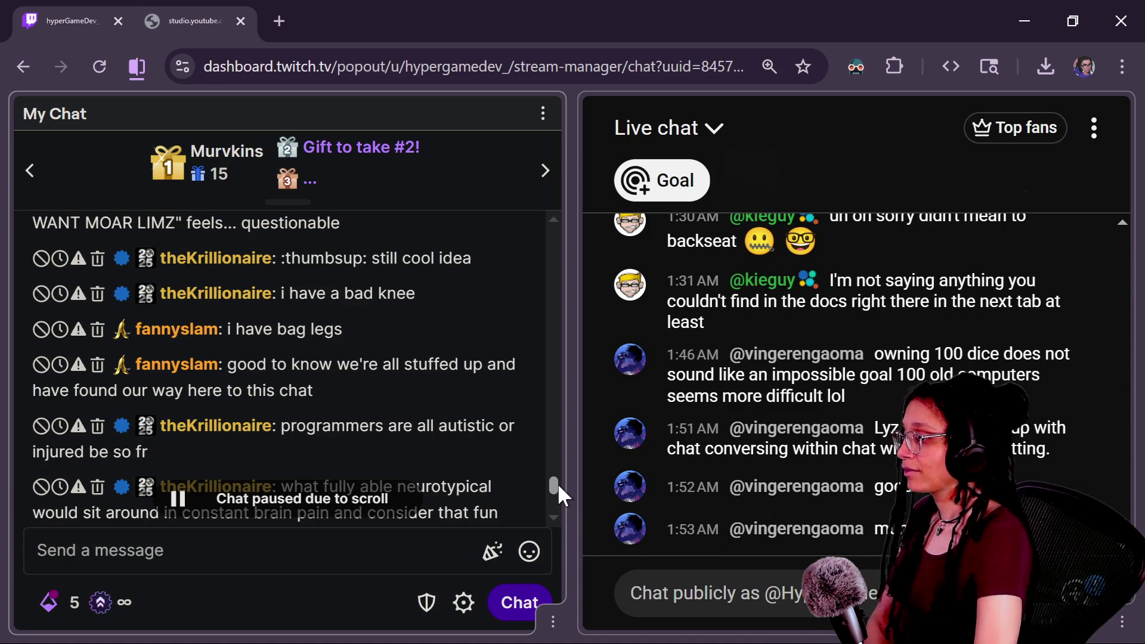
{"action": "scroll", "coordinate": [561, 495], "scroll_direction": "down", "scroll_amount": 1}
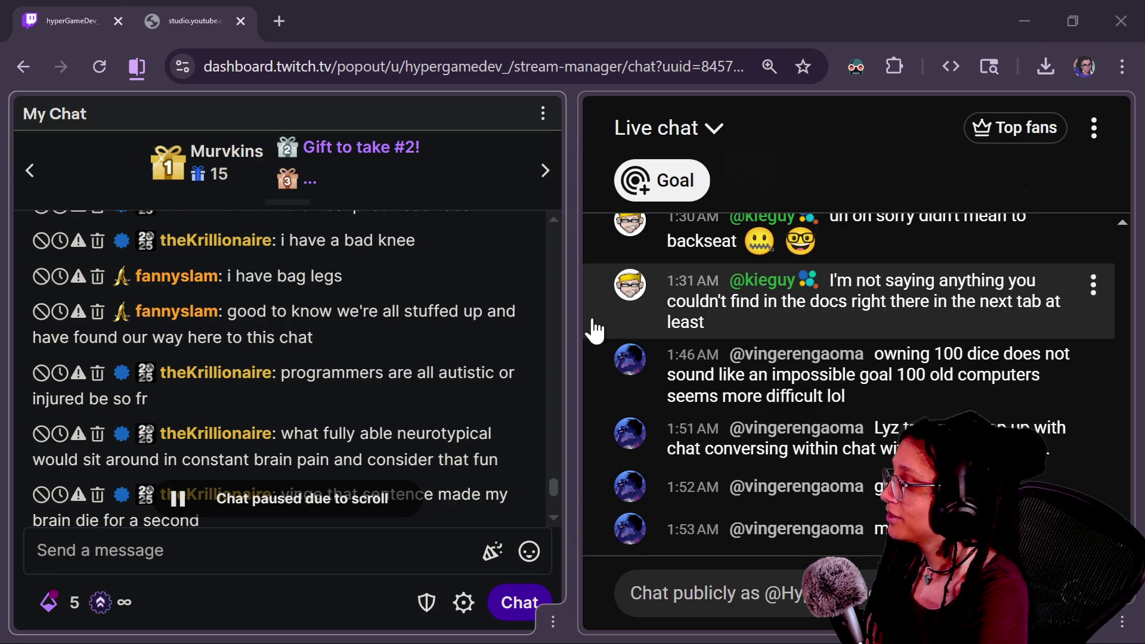
{"action": "left_click_drag", "start_coordinate": [554, 488], "coordinate": [559, 495]}
{"action": "scroll", "coordinate": [559, 494], "scroll_direction": "down", "scroll_amount": 1}
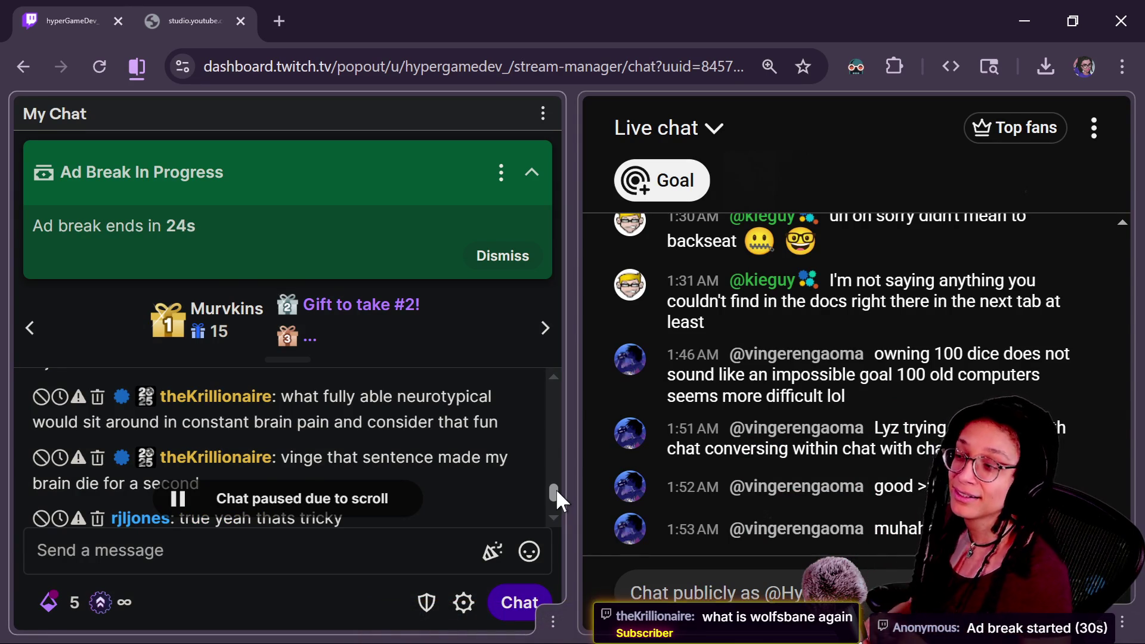
{"action": "left_click_drag", "start_coordinate": [318, 297], "coordinate": [368, 298]}
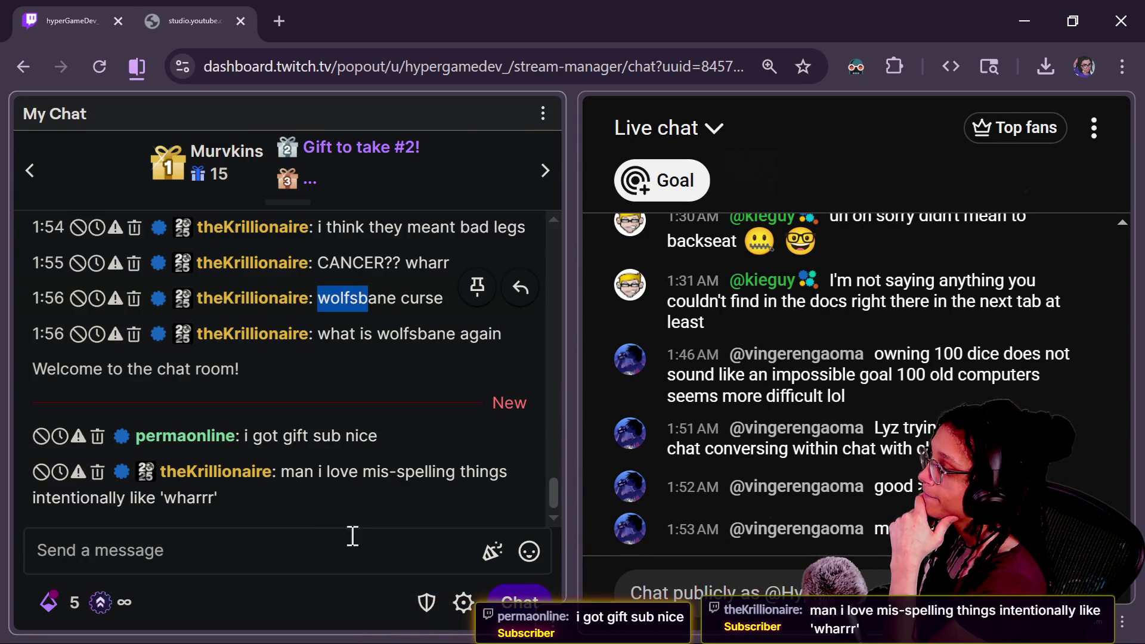
{"action": "left_click", "coordinate": [307, 539]}
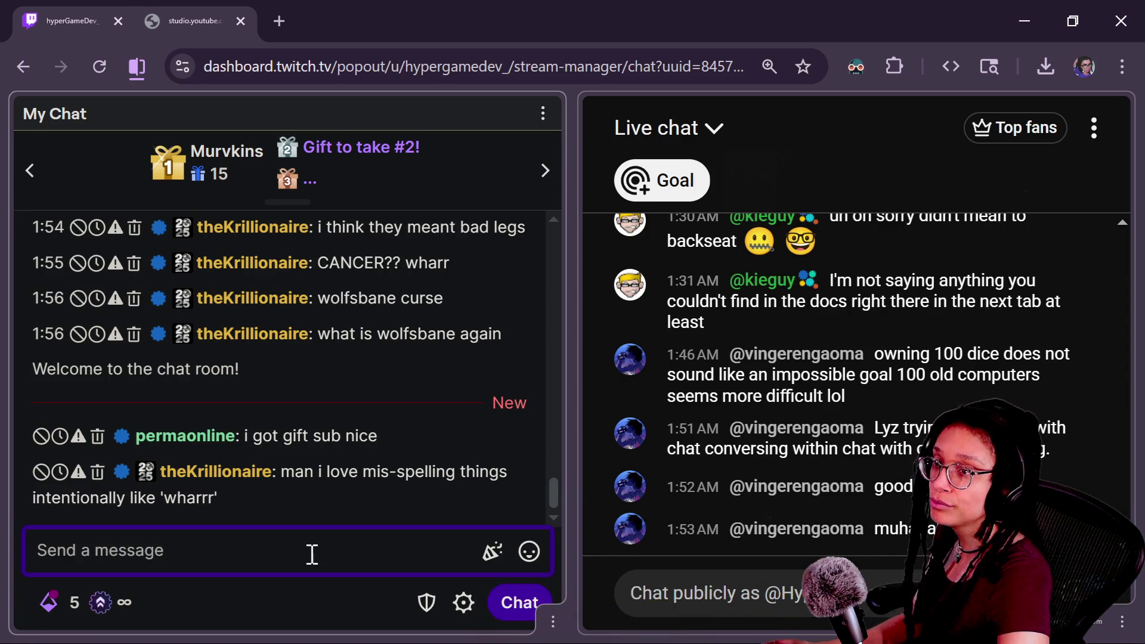
{"action": "key", "text": "alt+Tab"}
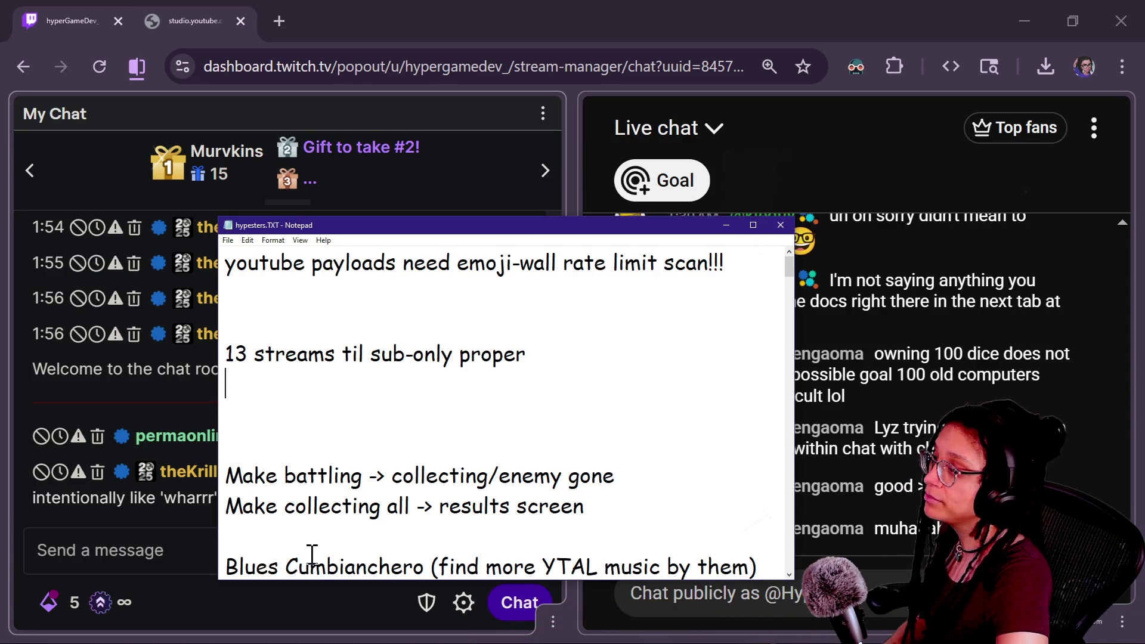
- Highlight the sub-only streams note in hypesters.TXT, check the stream chats, then return to the notes
{"action": "left_click_drag", "start_coordinate": [291, 337], "coordinate": [184, 371]}
{"action": "left_click", "coordinate": [143, 388]}
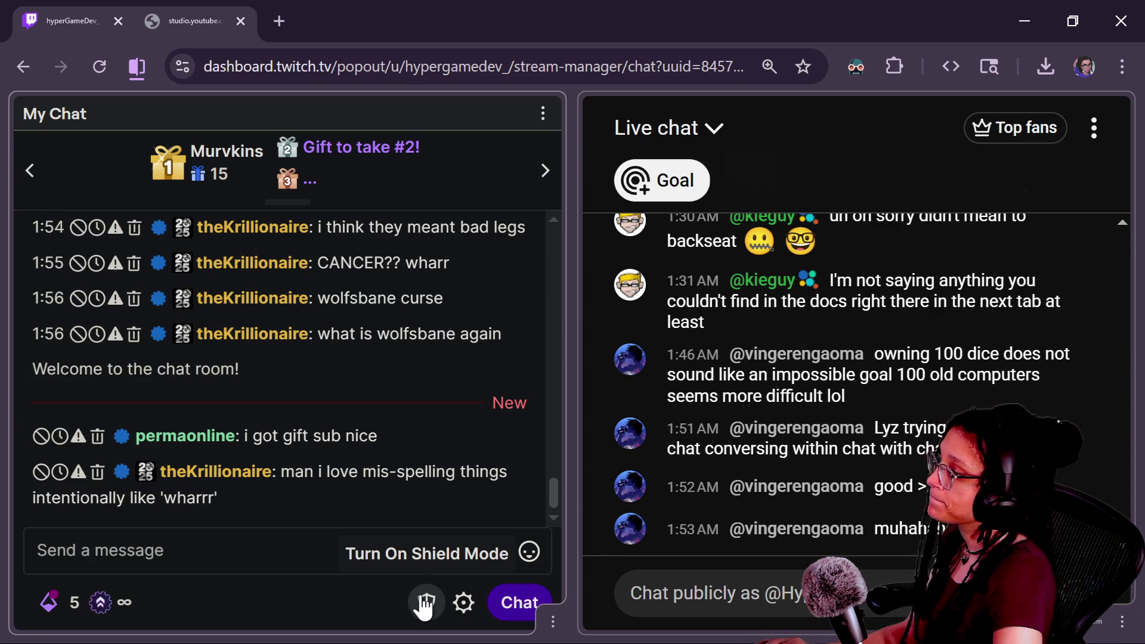
{"action": "key", "text": "alt+Tab"}
{"action": "key", "text": "alt+Tab"}
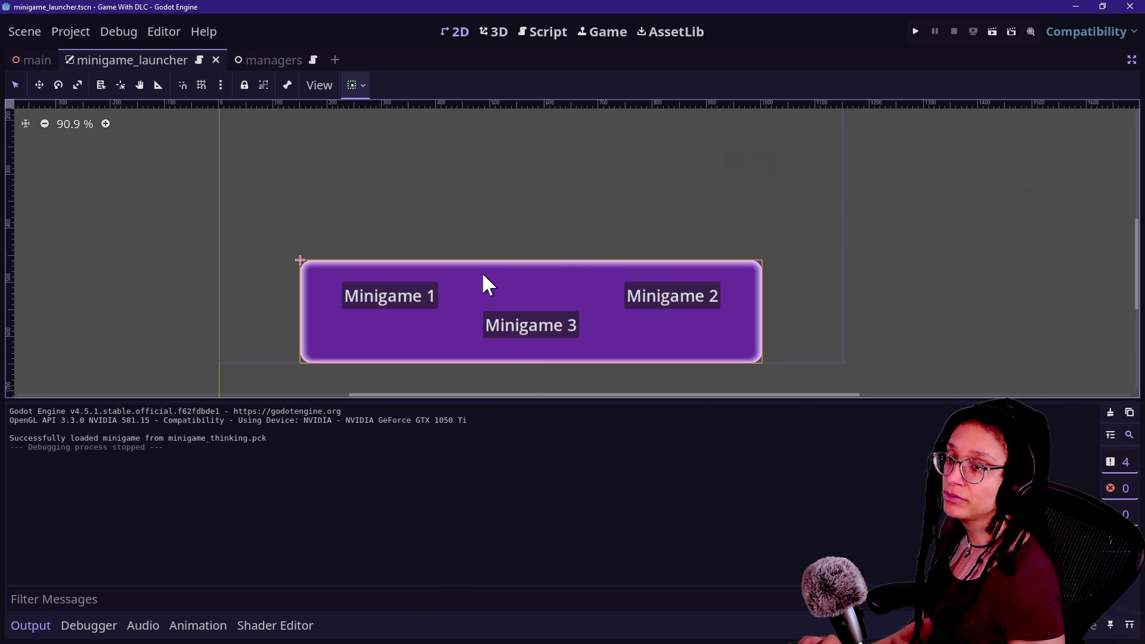
- Move past the cat-care-game and DLC For Game export windows to GitHub Desktop's commit Summary field
{"action": "key", "text": "alt+Tab"}
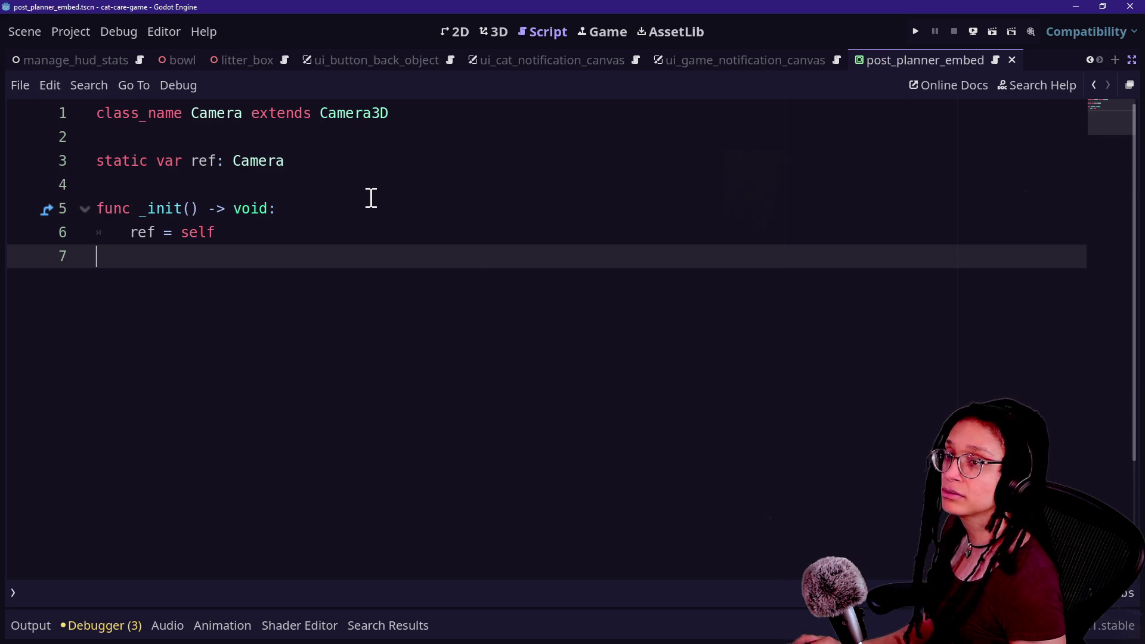
{"action": "key", "text": "alt+Tab"}
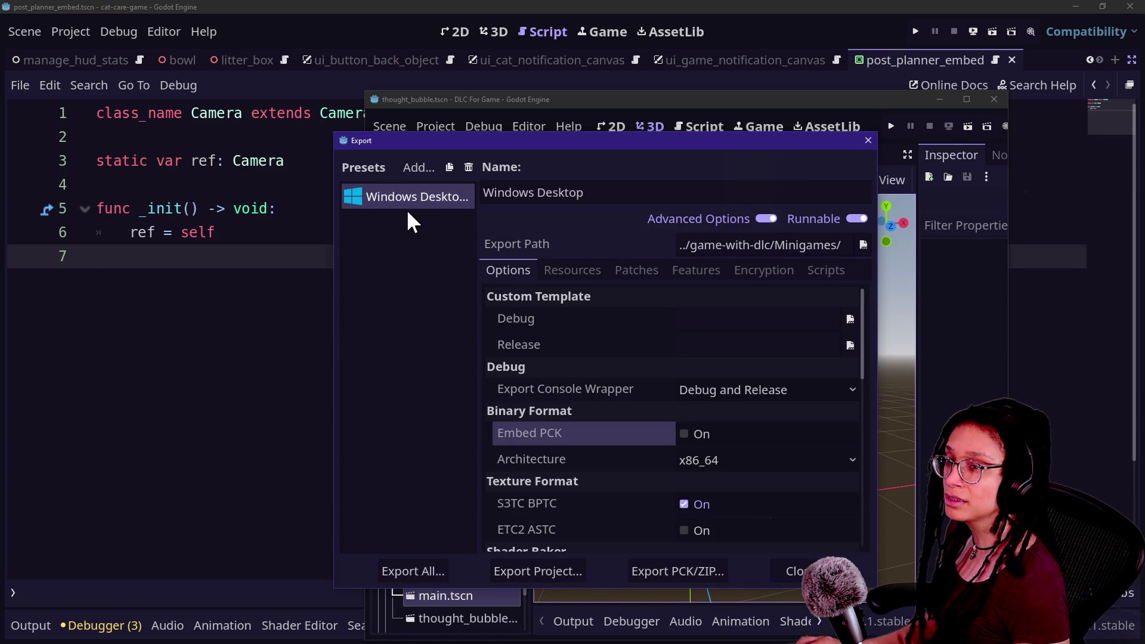
{"action": "key", "text": "alt+Tab"}
{"action": "left_click", "coordinate": [227, 444]}
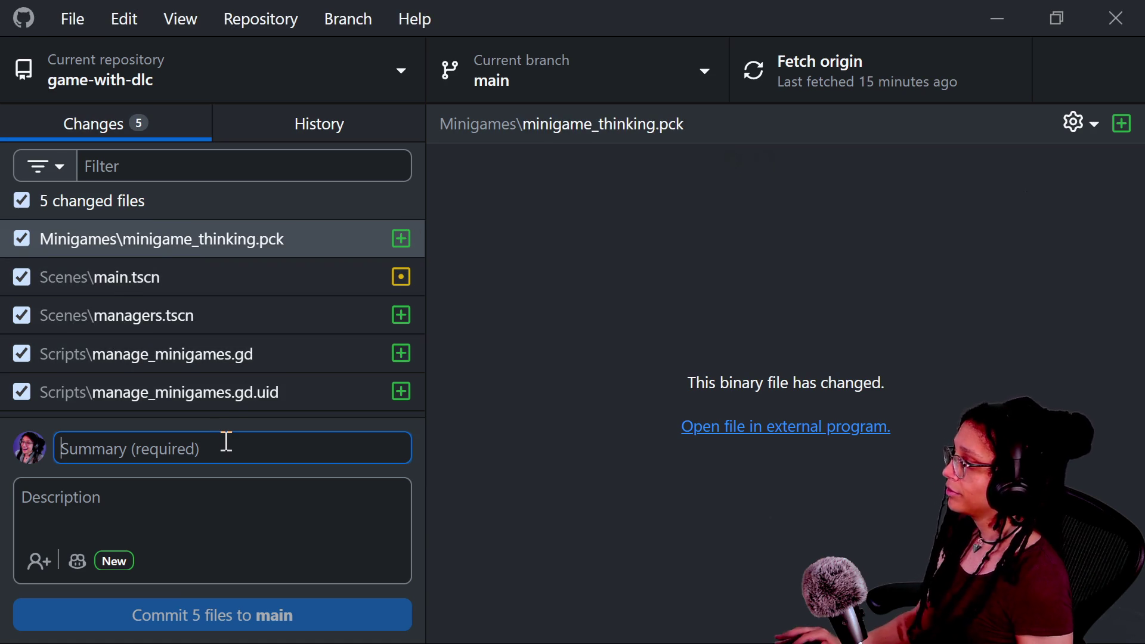
- Commit the 5 changed files to main with summary 'Modular minigame loading successful!!!'
{"action": "type", "text": "Mini"}
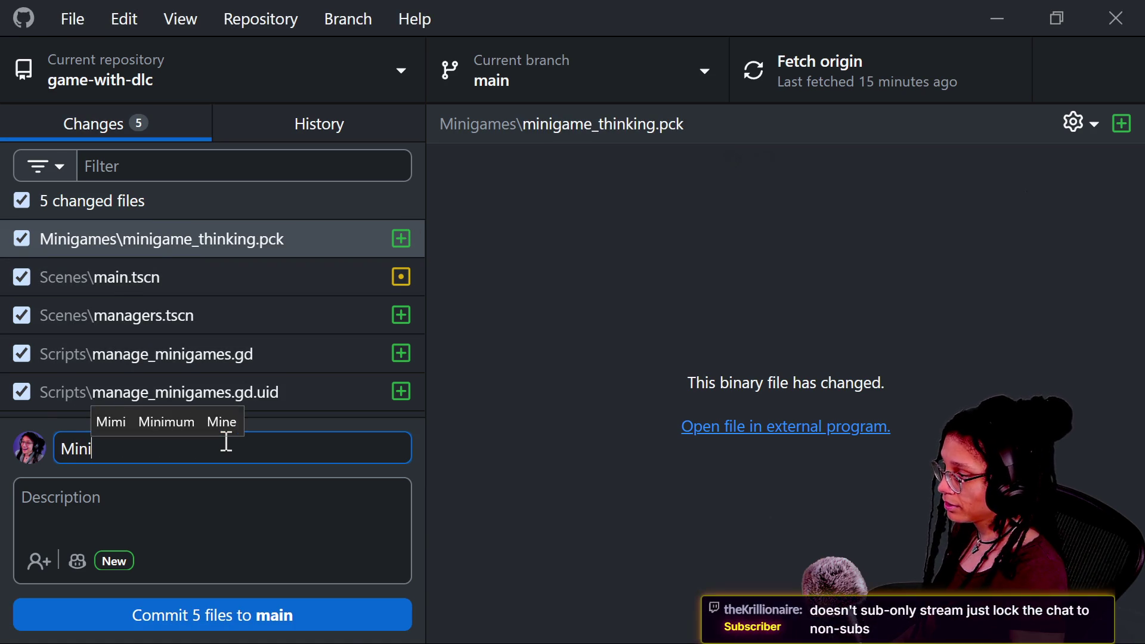
{"action": "key", "text": "BackSpace"}
{"action": "key", "text": "BackSpace"}
{"action": "key", "text": "BackSpace"}
{"action": "type", "text": "Modular minigame loading succe"}
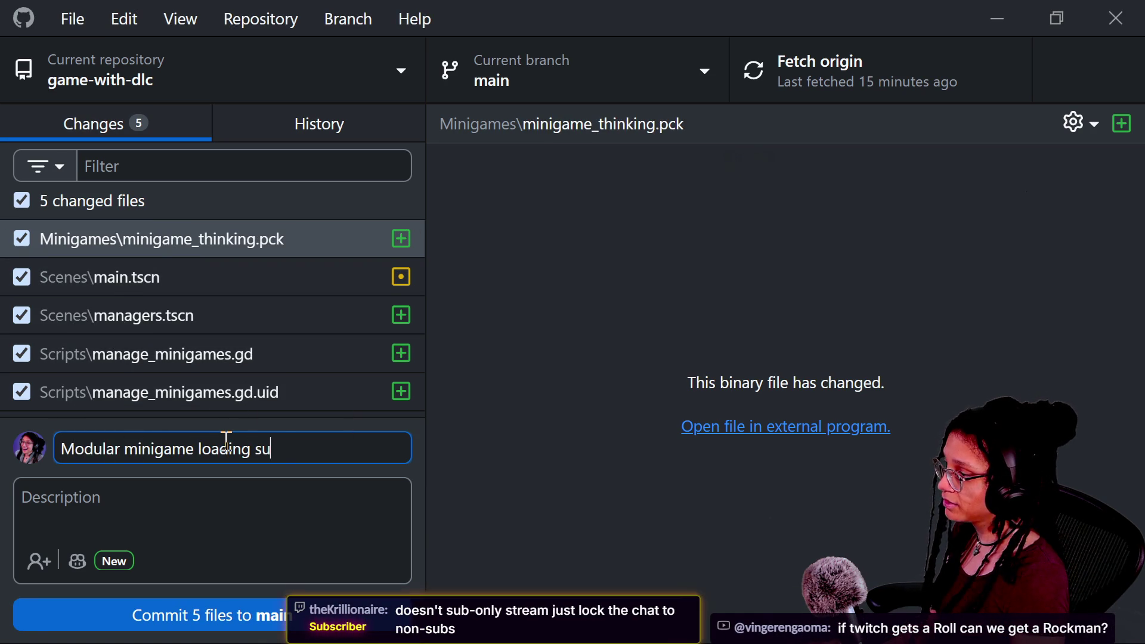
{"action": "type", "text": "ssful!!!"}
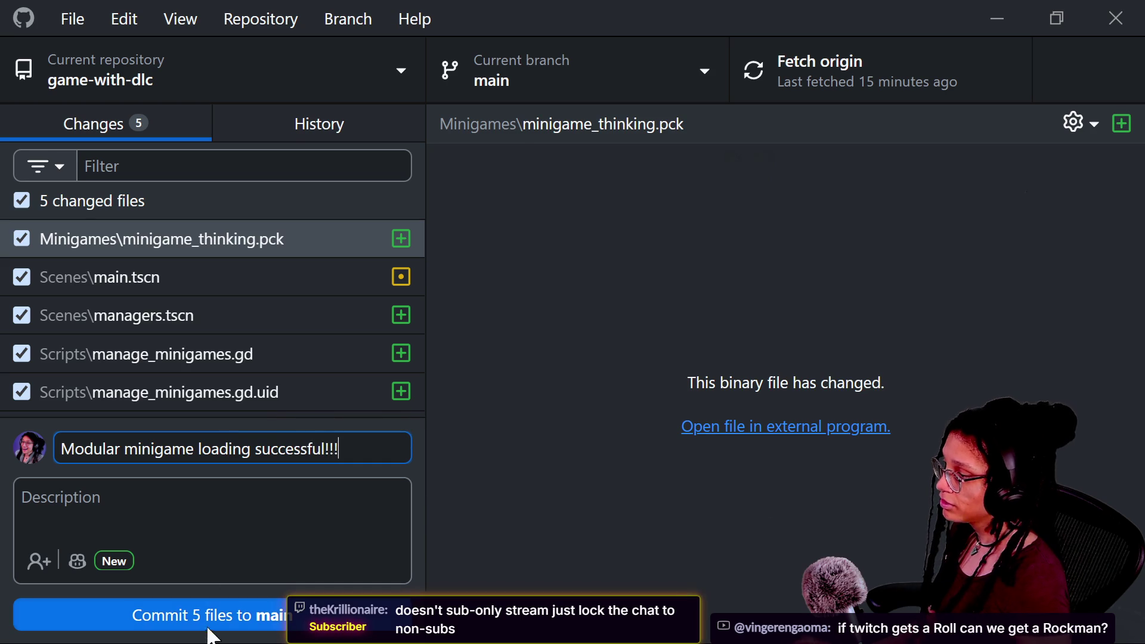
{"action": "left_click", "coordinate": [210, 623]}
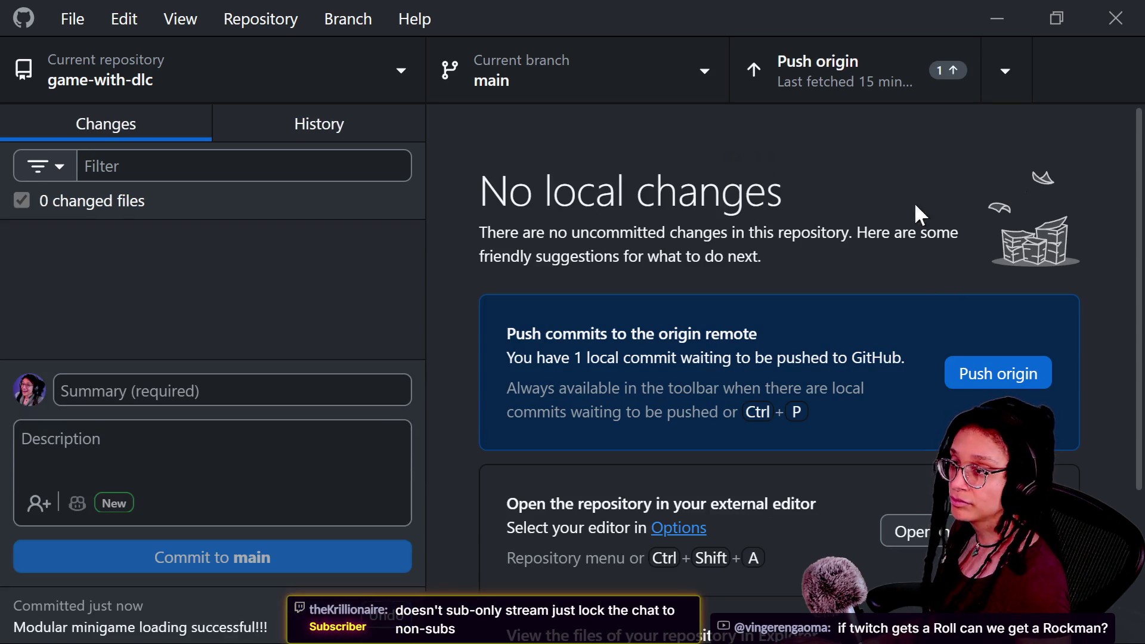
- Push the commit to origin and return to the Twitch chat window
{"action": "left_click", "coordinate": [968, 384]}
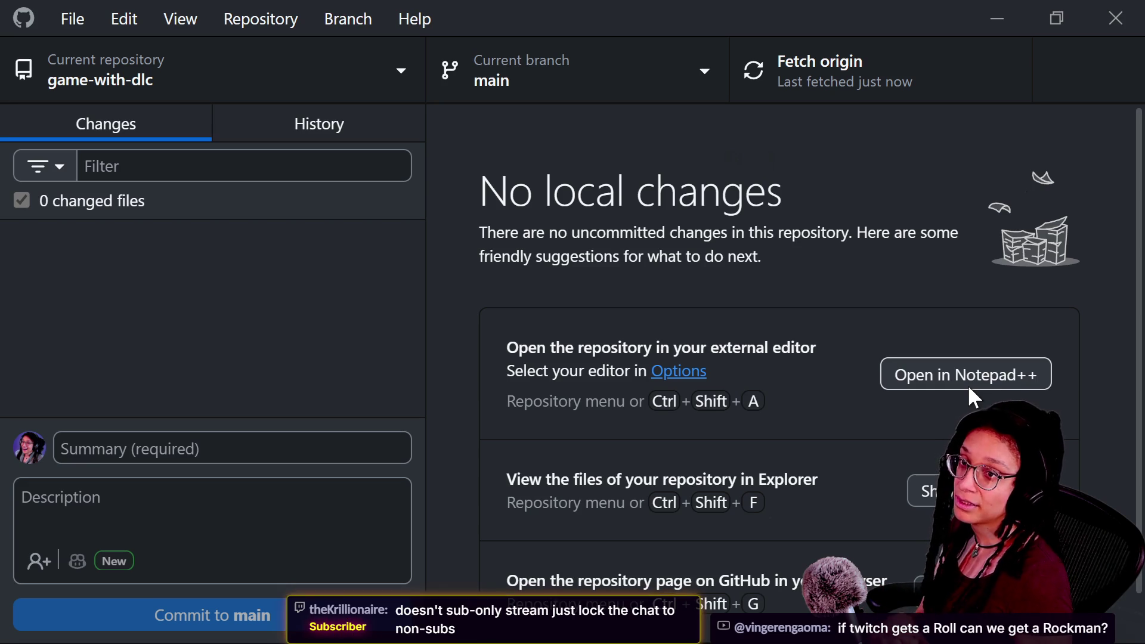
{"action": "key", "text": "alt"}
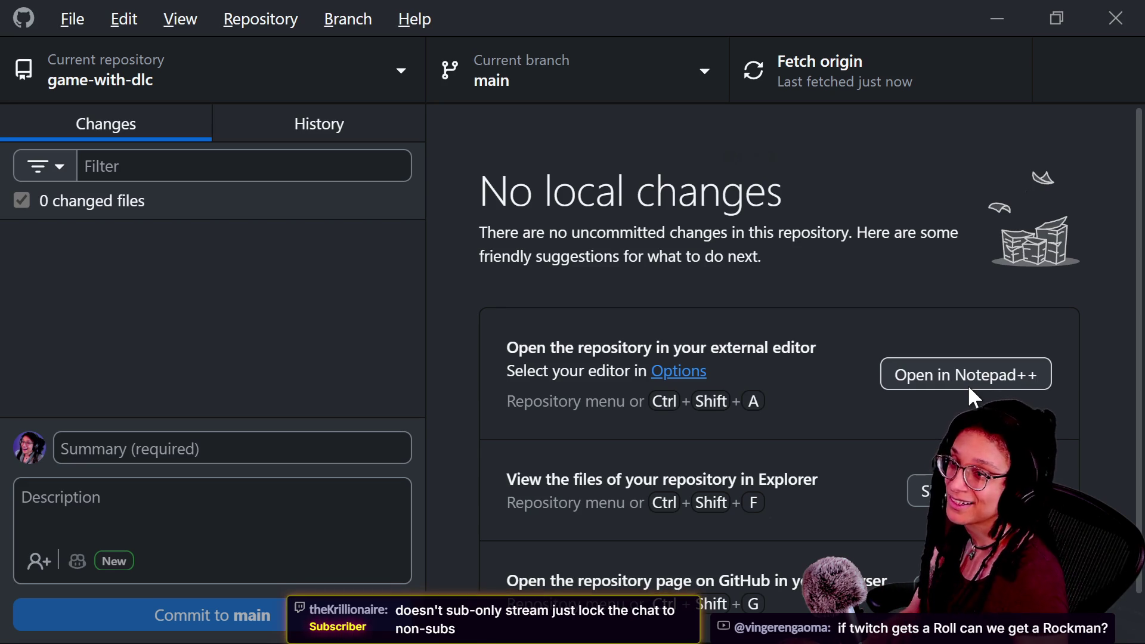
{"action": "key", "text": "alt+Tab"}
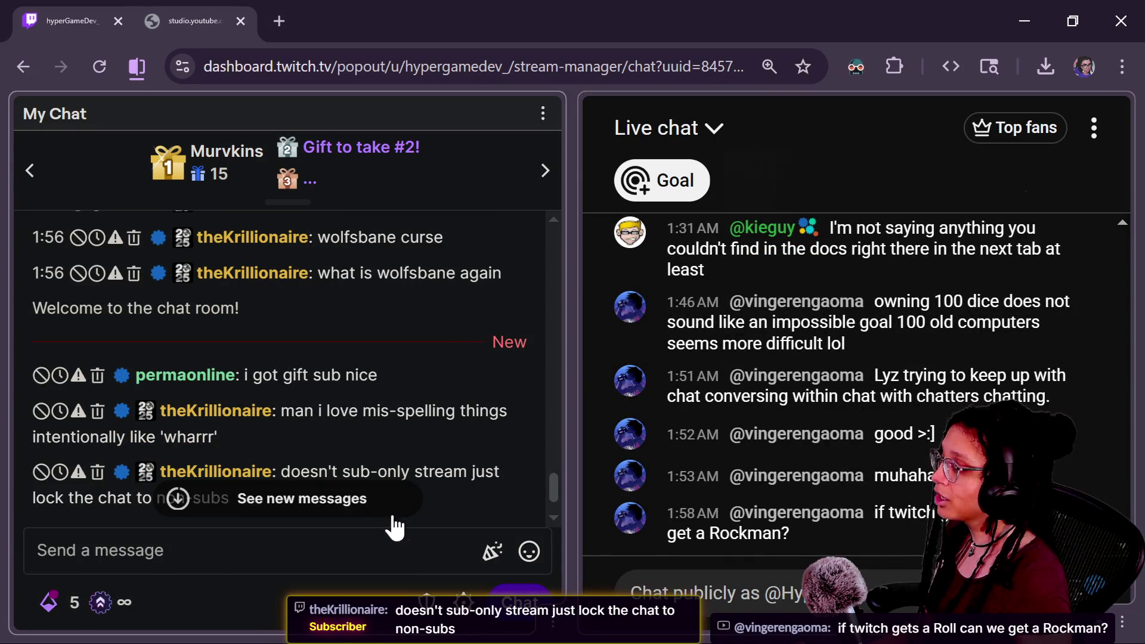
- Start a /sub command in the Twitch chat box, then clear it
{"action": "left_click", "coordinate": [396, 541]}
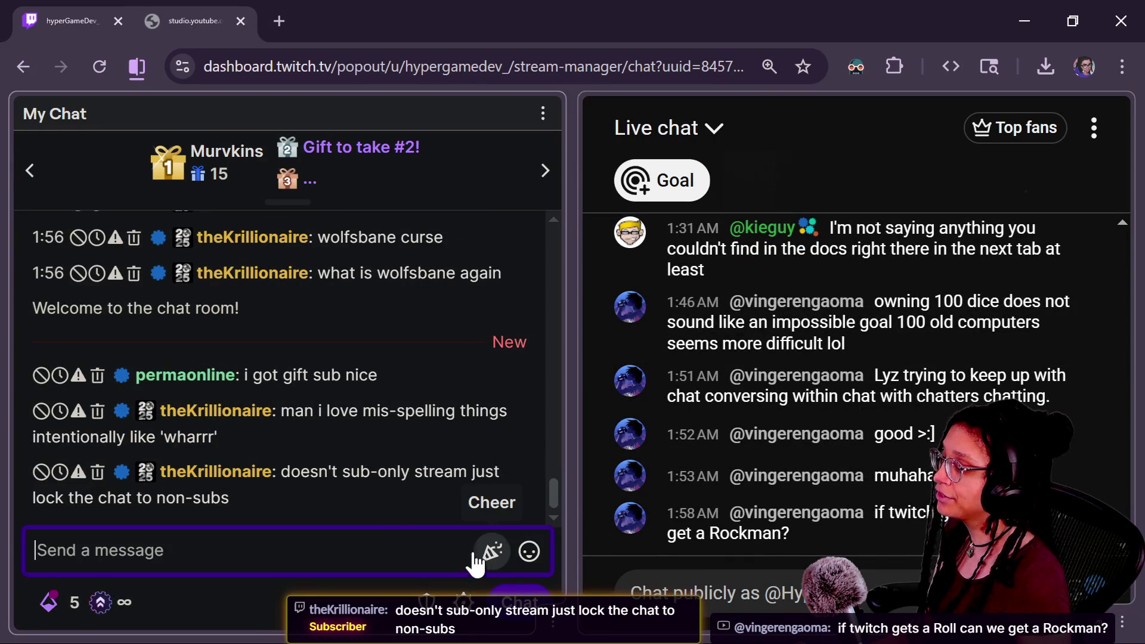
{"action": "type", "text": "/sub"}
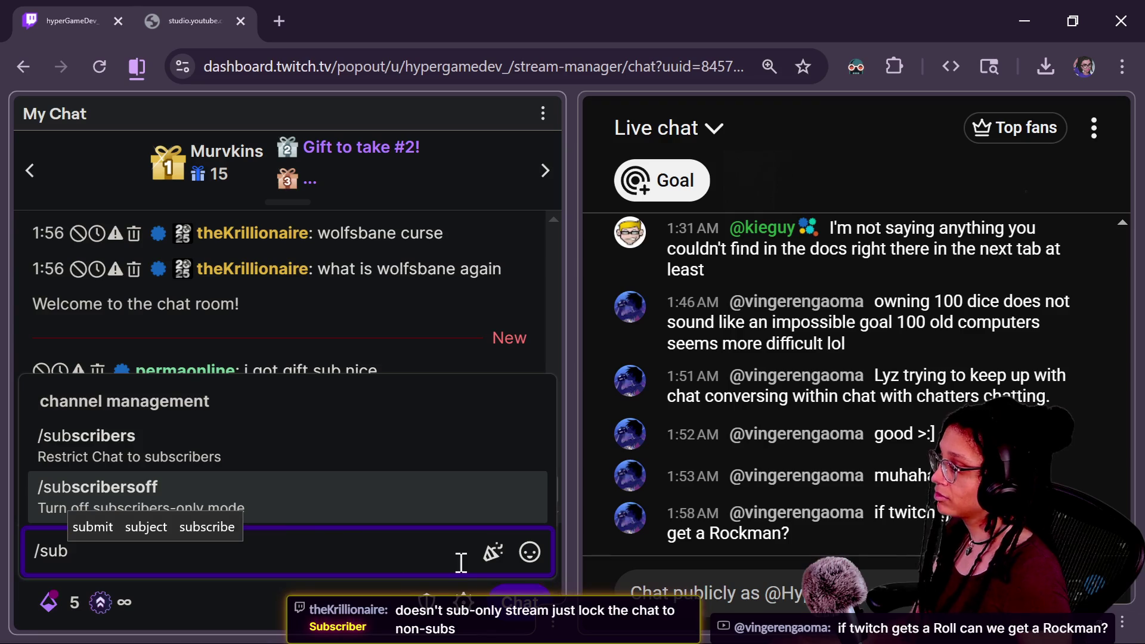
{"action": "key", "text": "BackSpace"}
{"action": "key", "text": "BackSpace"}
{"action": "key", "text": "BackSpace"}
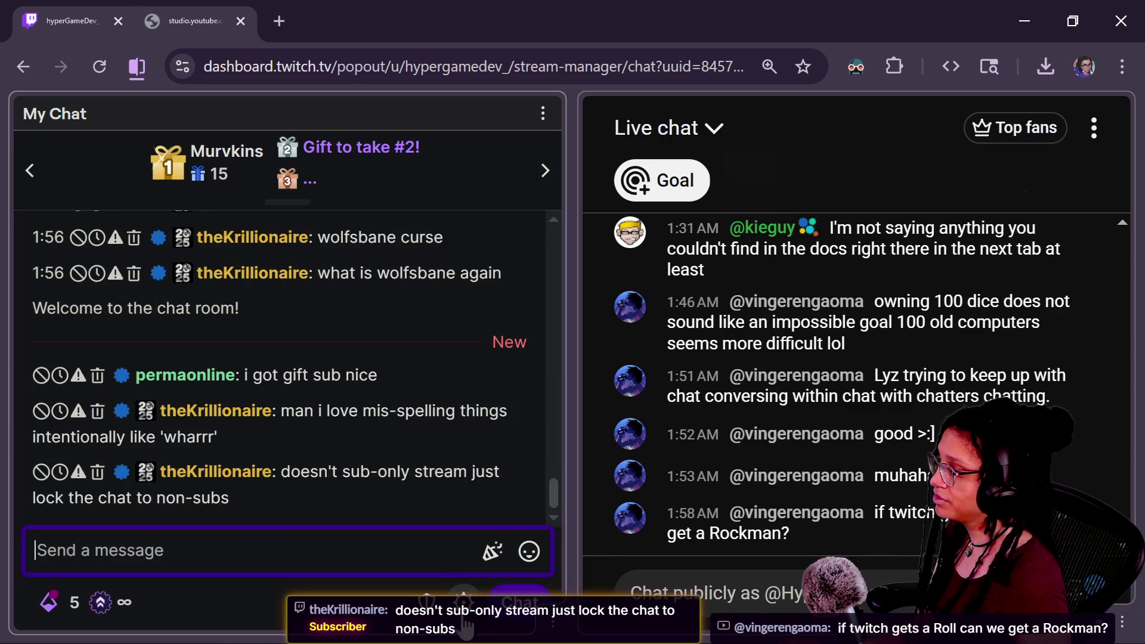
- Toggle Subscribers-Only Chat on and back off in chat settings, then open a new browser tab
{"action": "left_click", "coordinate": [463, 602]}
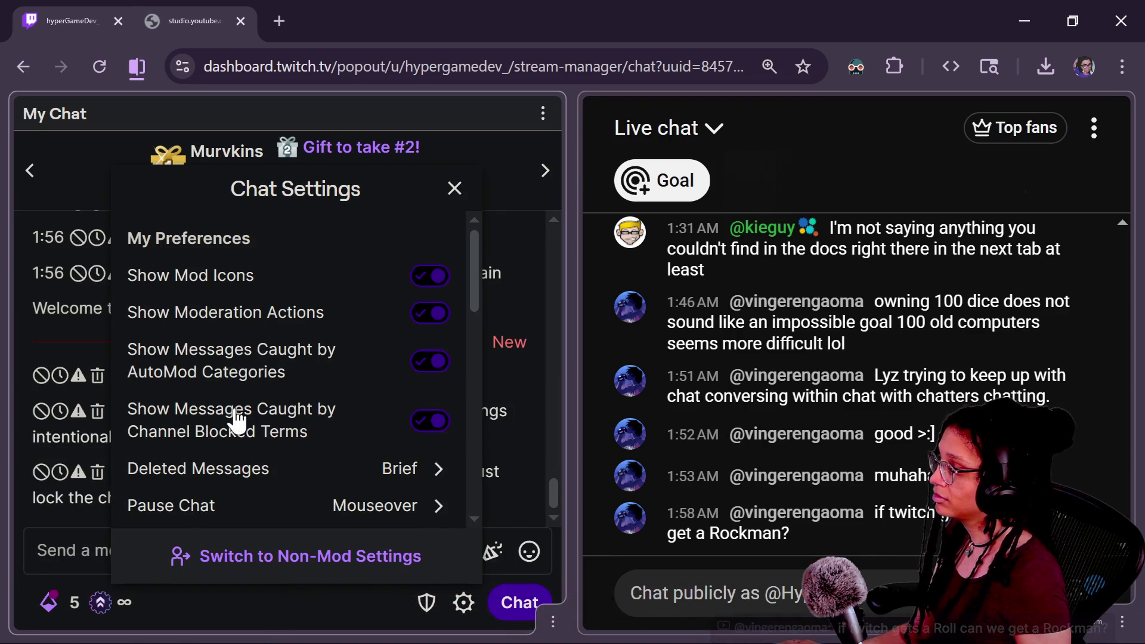
{"action": "scroll", "coordinate": [237, 420], "scroll_direction": "down", "scroll_amount": 7}
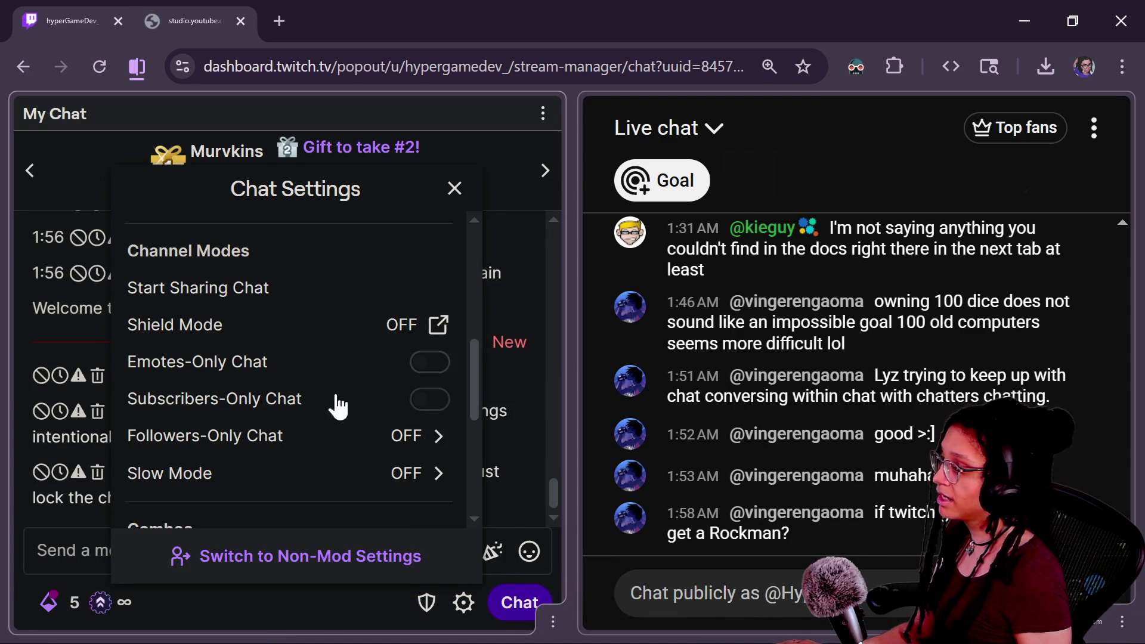
{"action": "left_click", "coordinate": [428, 401]}
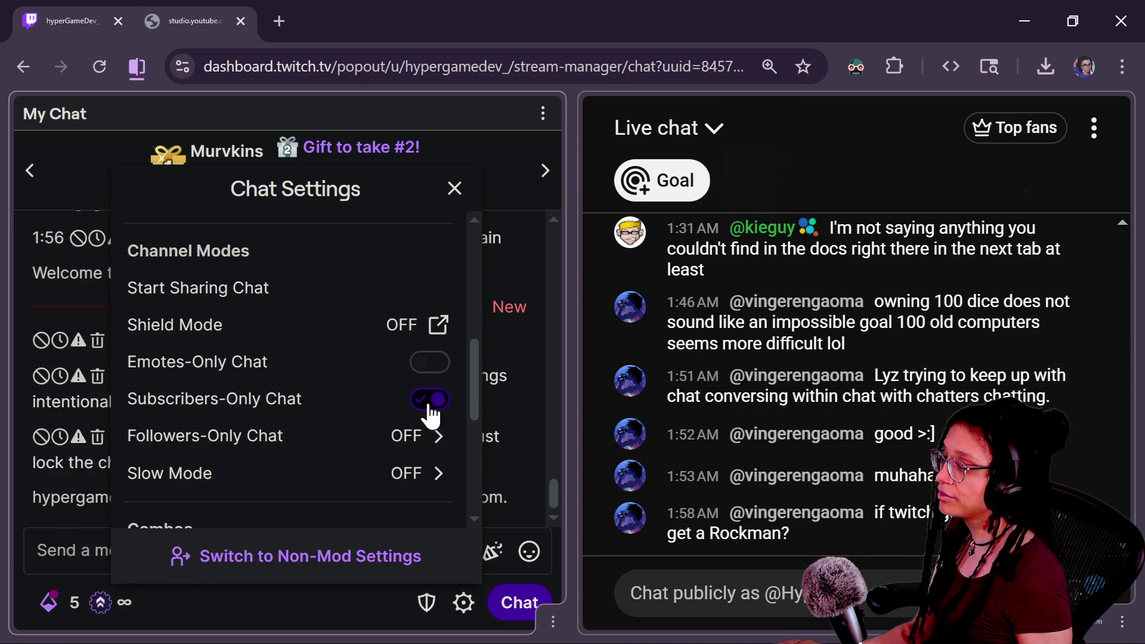
{"action": "left_click", "coordinate": [428, 401]}
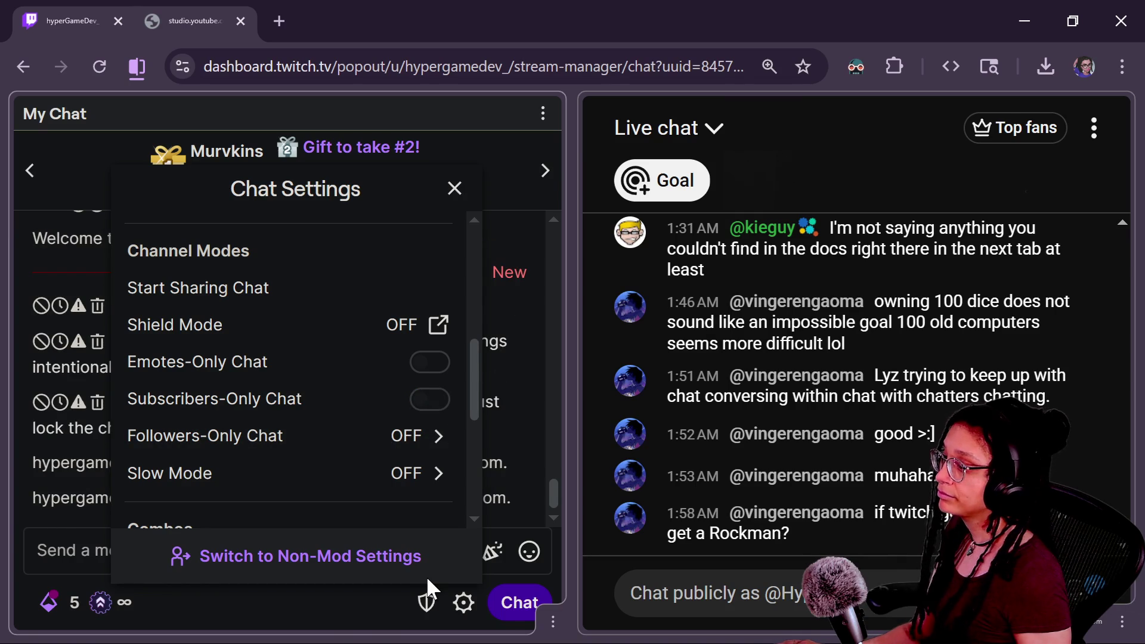
{"action": "left_click", "coordinate": [339, 626]}
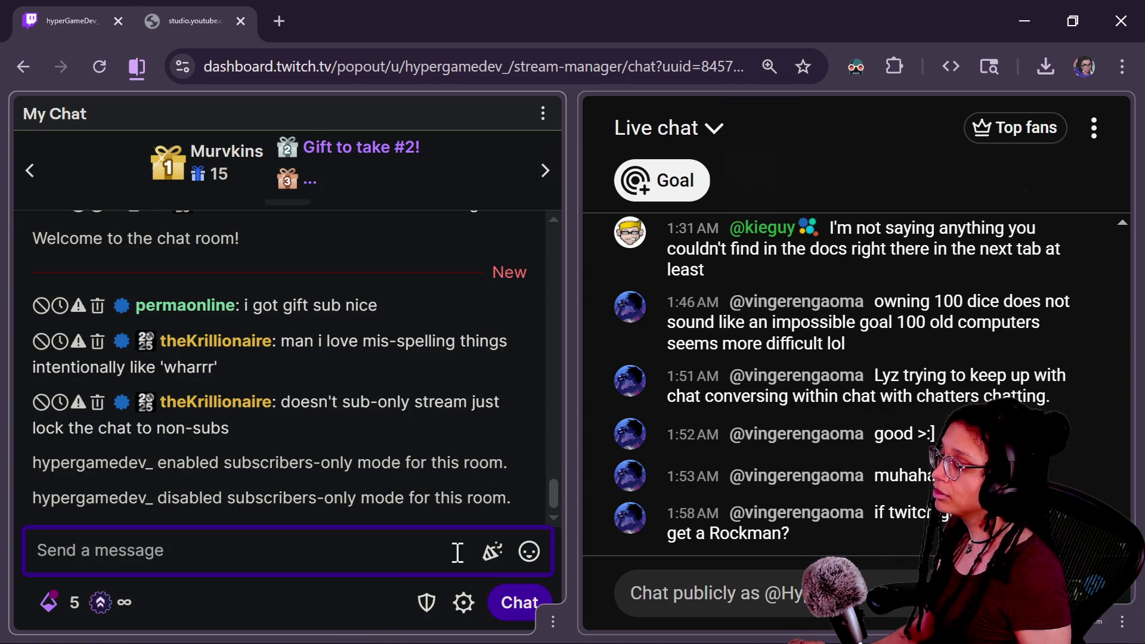
{"action": "left_click", "coordinate": [289, 12]}
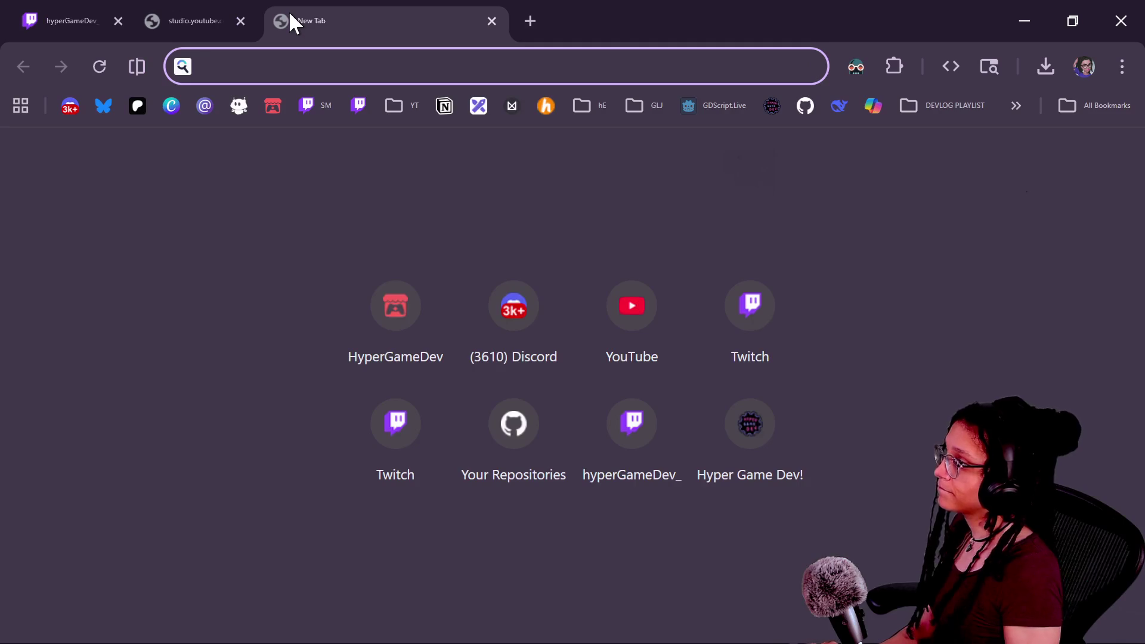
- Search Startpage for 'twitch subscriber streams'
{"action": "type", "text": "subscrib"}
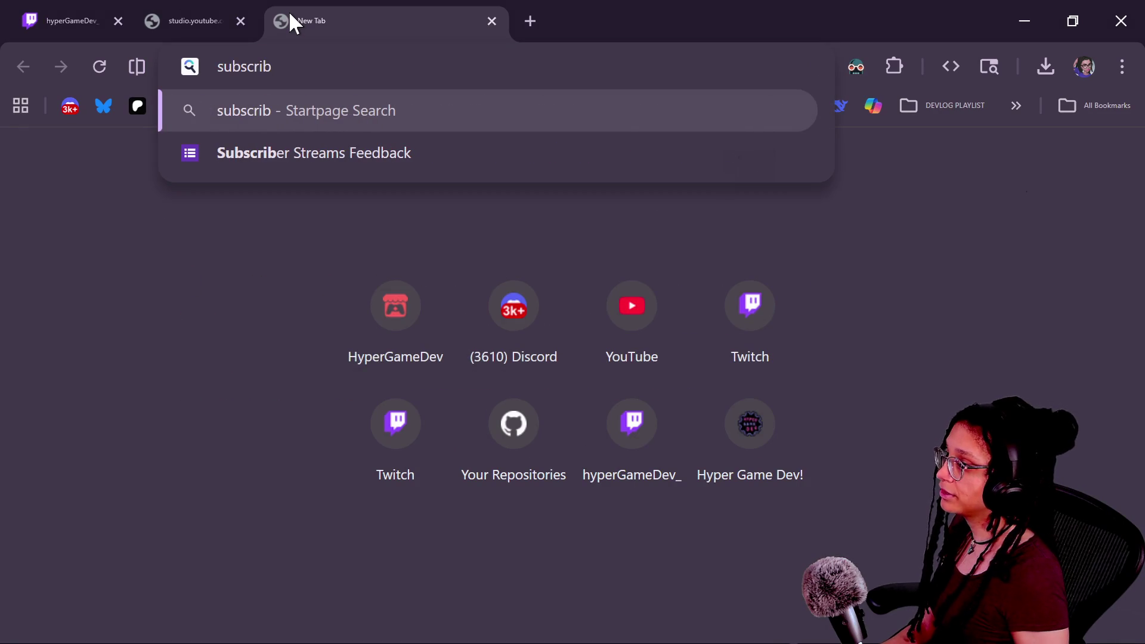
{"action": "key", "text": "Down"}
{"action": "key", "text": "Up"}
{"action": "key", "text": "BackSpace"}
{"action": "key", "text": "BackSpace"}
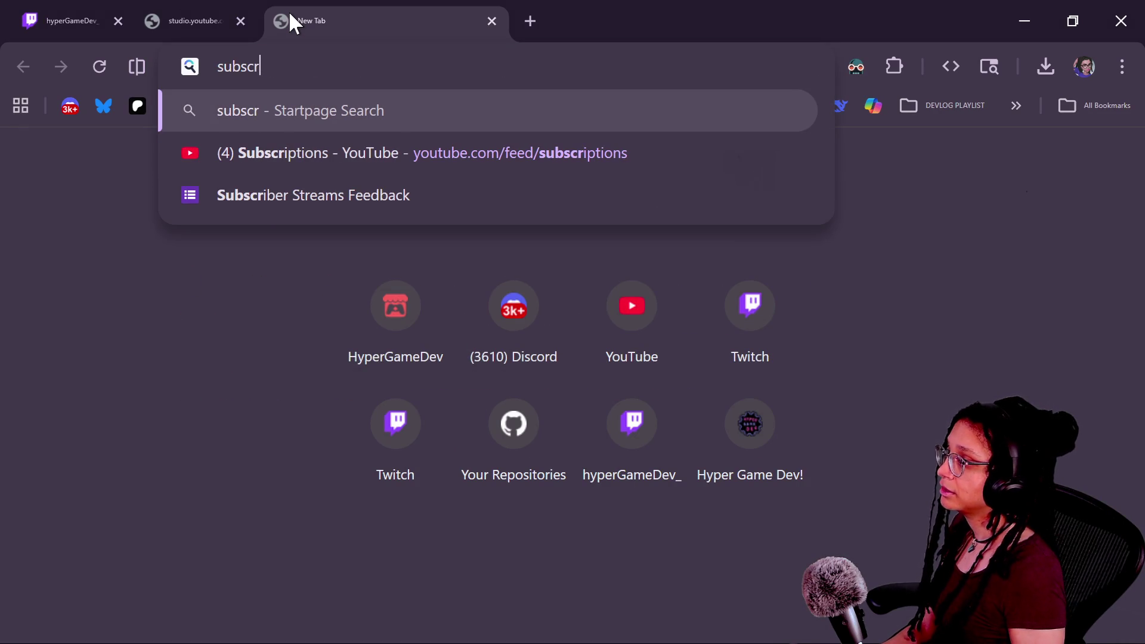
{"action": "key", "text": "ctrl+a"}
{"action": "type", "text": "twitch"}
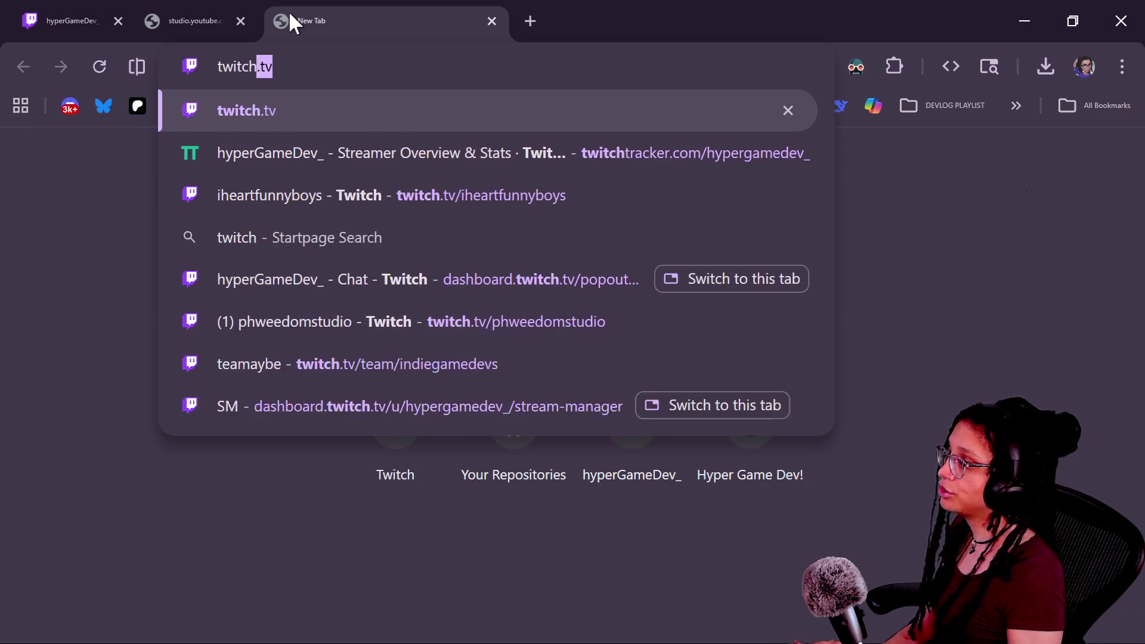
{"action": "type", "text": " subscriber streams"}
{"action": "key", "text": "Return"}
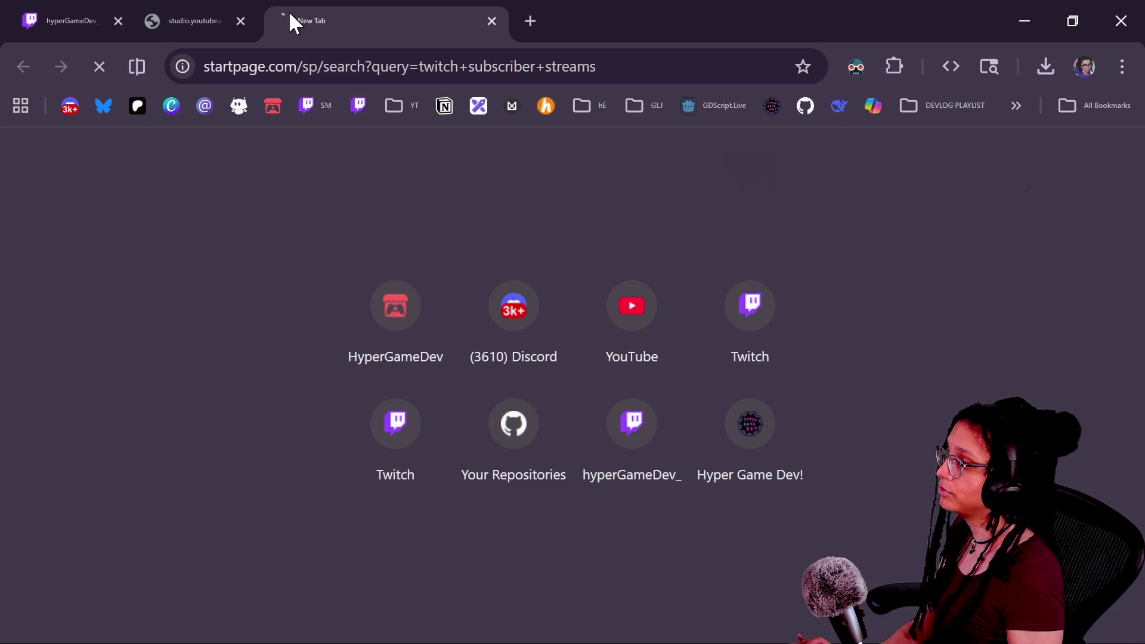
- Open the Subscriber Streams Twitch Help result and send its link in live chat
{"action": "scroll", "coordinate": [171, 441], "scroll_direction": "down", "scroll_amount": 3}
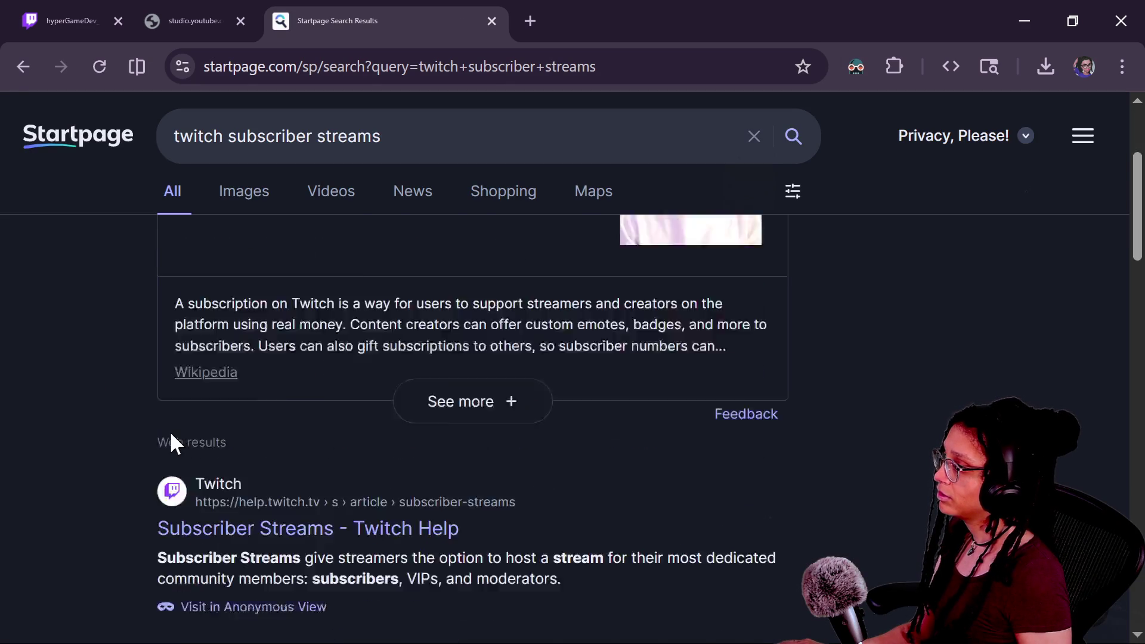
{"action": "scroll", "coordinate": [169, 430], "scroll_direction": "down", "scroll_amount": 3}
{"action": "left_click", "coordinate": [263, 332]}
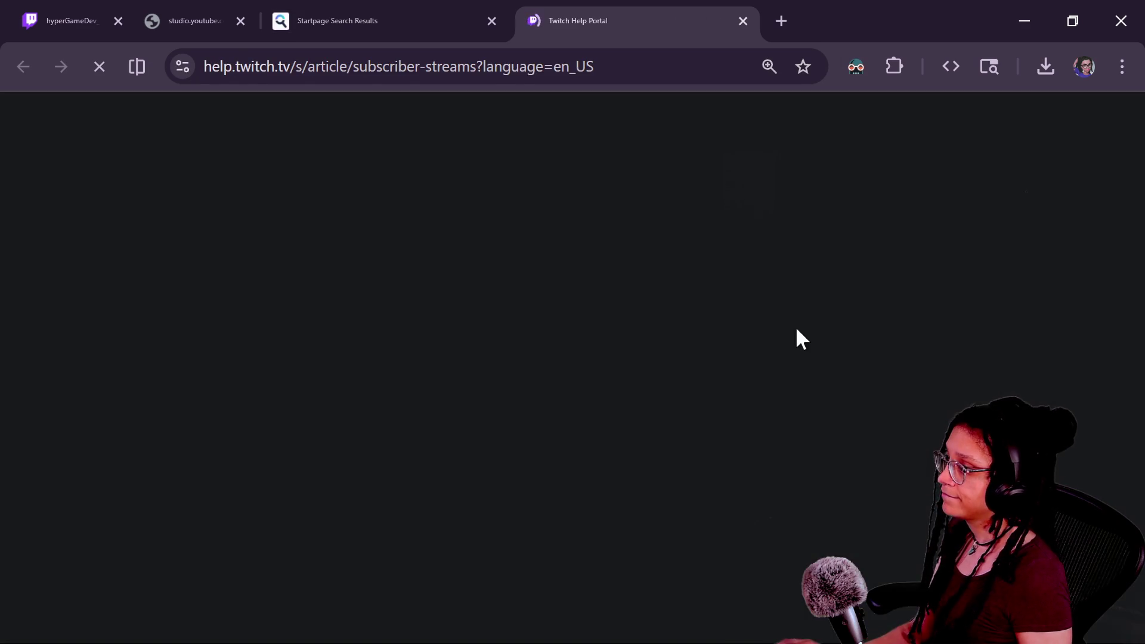
{"action": "left_click", "coordinate": [72, 21]}
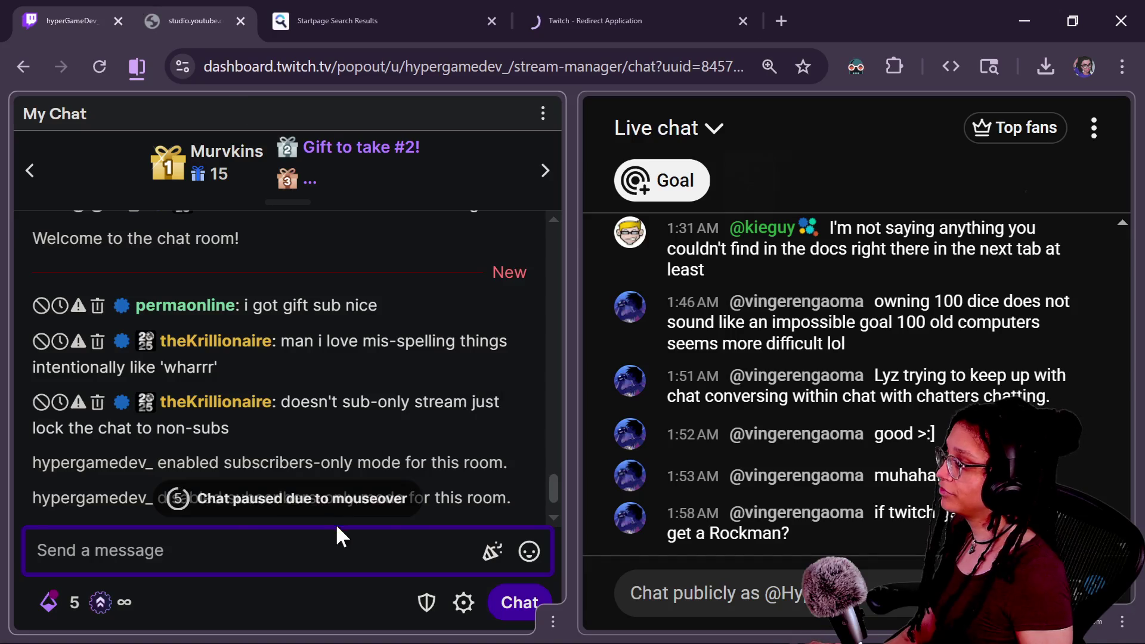
{"action": "left_click", "coordinate": [593, 12]}
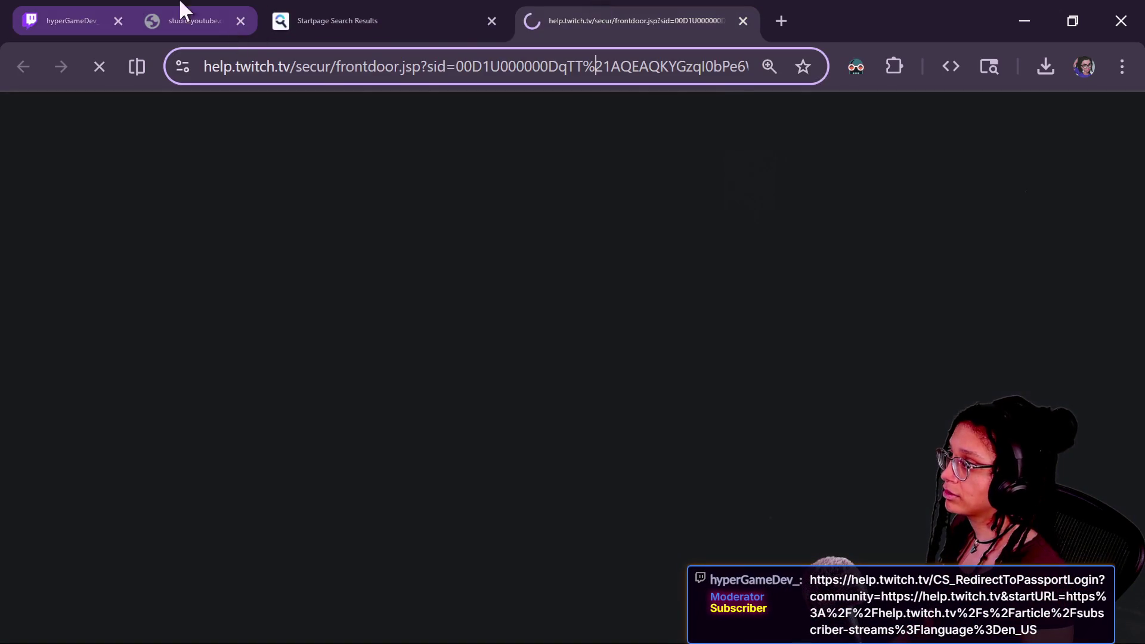
{"action": "left_click", "coordinate": [230, 27]}
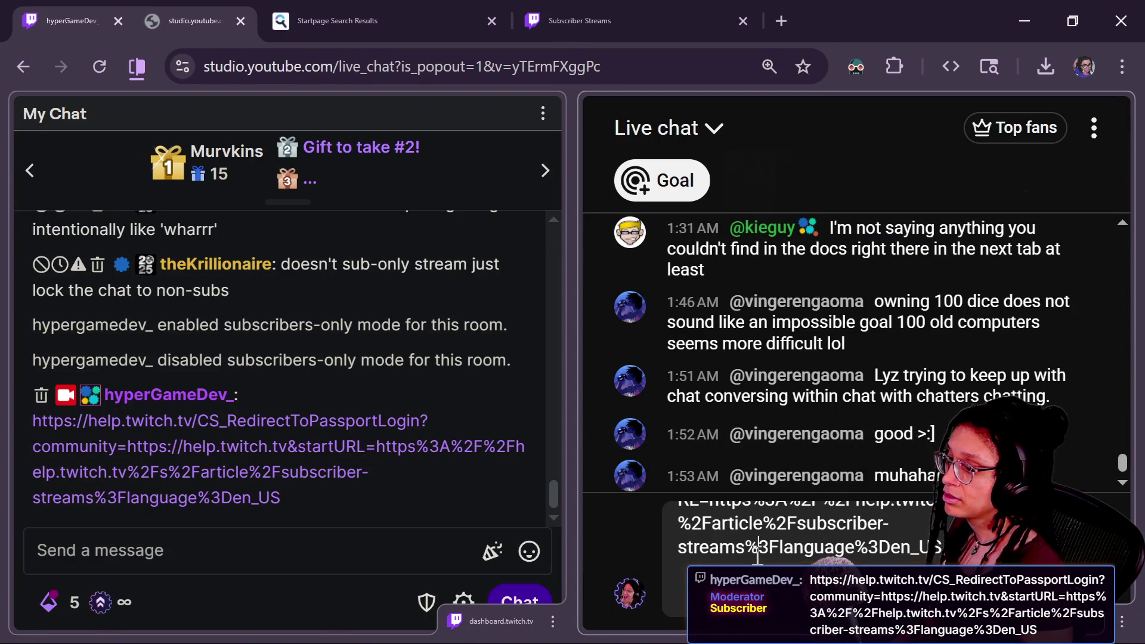
{"action": "key", "text": "Return"}
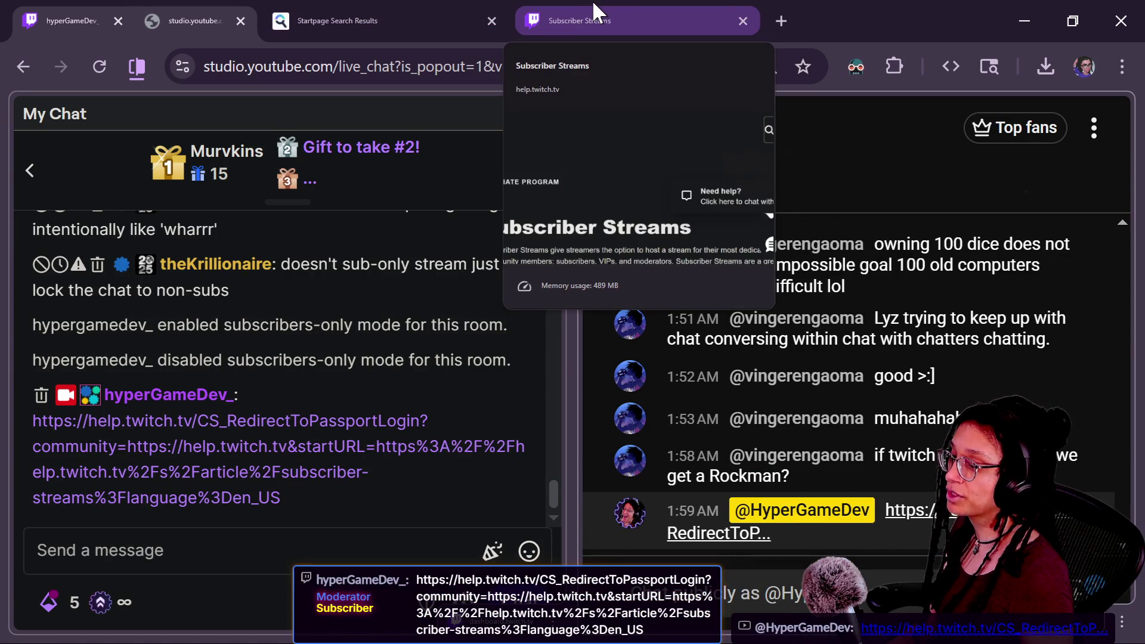
- Read the Subscriber Streams article, dismiss its Need help popup, and zoom out
{"action": "left_click", "coordinate": [592, 2]}
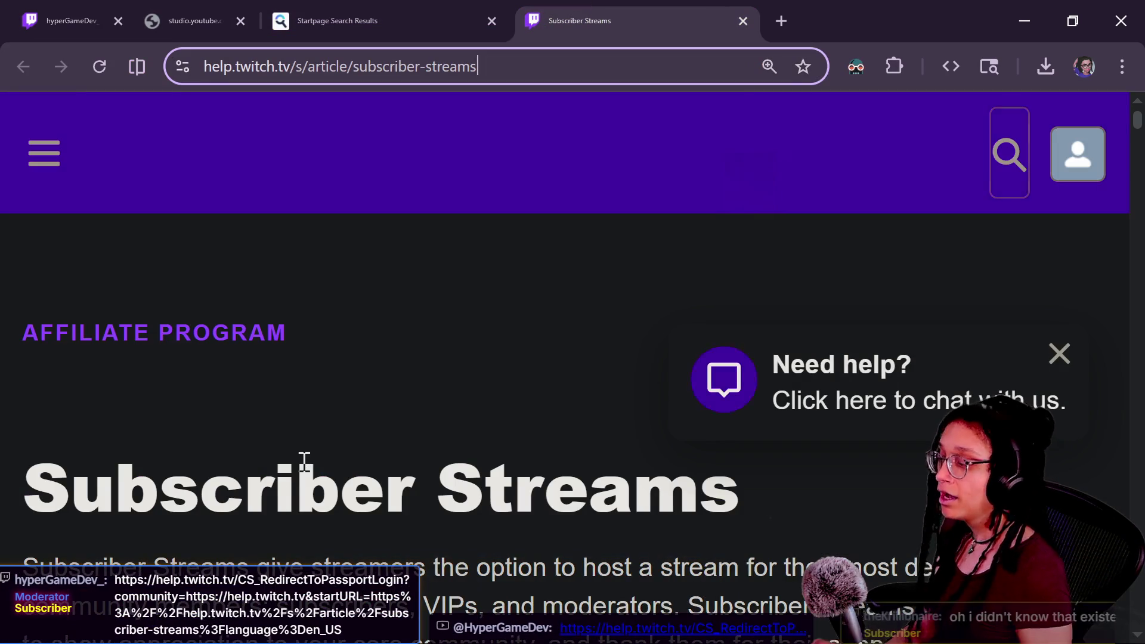
{"action": "scroll", "coordinate": [373, 561], "scroll_direction": "down", "scroll_amount": 1}
{"action": "scroll", "coordinate": [373, 560], "scroll_direction": "down", "scroll_amount": 3}
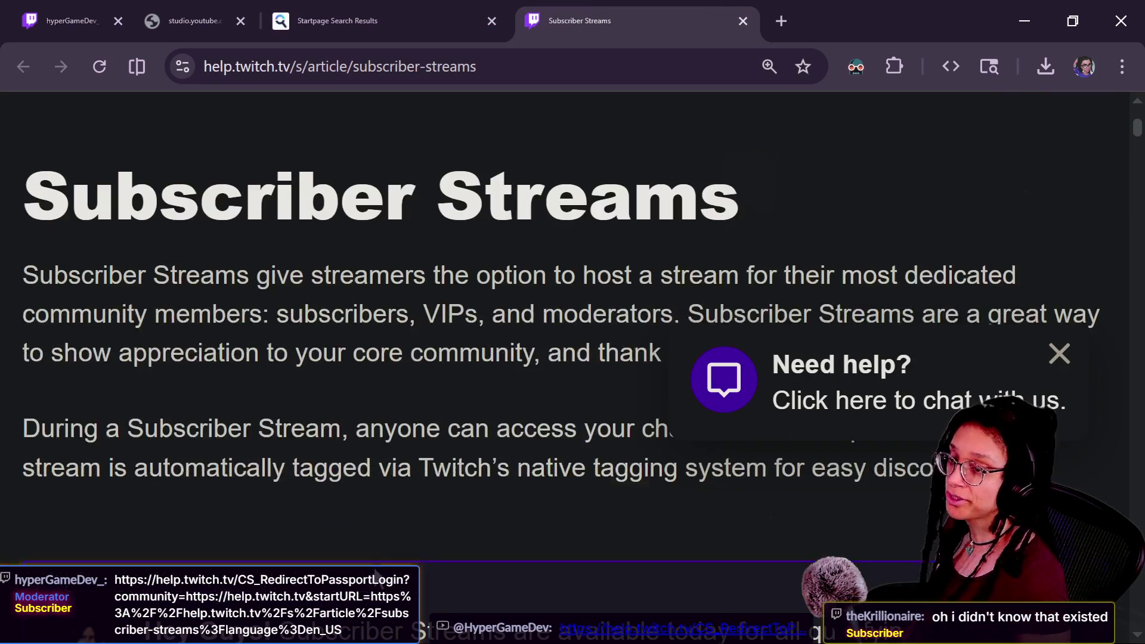
{"action": "scroll", "coordinate": [376, 574], "scroll_direction": "down", "scroll_amount": 1}
{"action": "scroll", "coordinate": [477, 417], "scroll_direction": "up", "scroll_amount": 2}
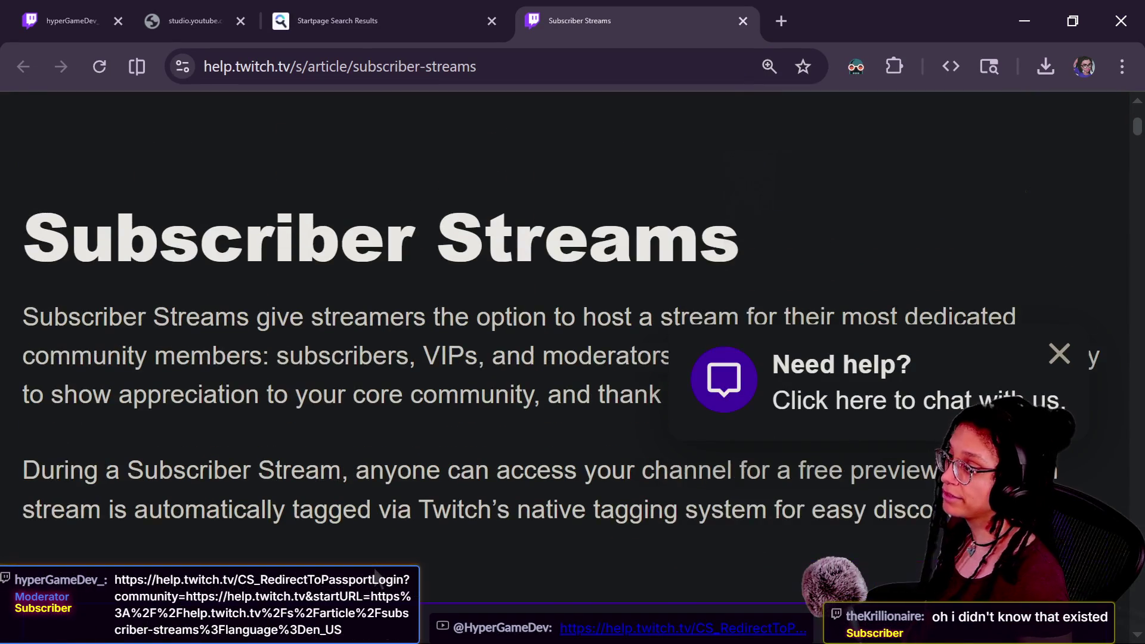
{"action": "scroll", "coordinate": [590, 301], "scroll_direction": "down", "scroll_amount": 1}
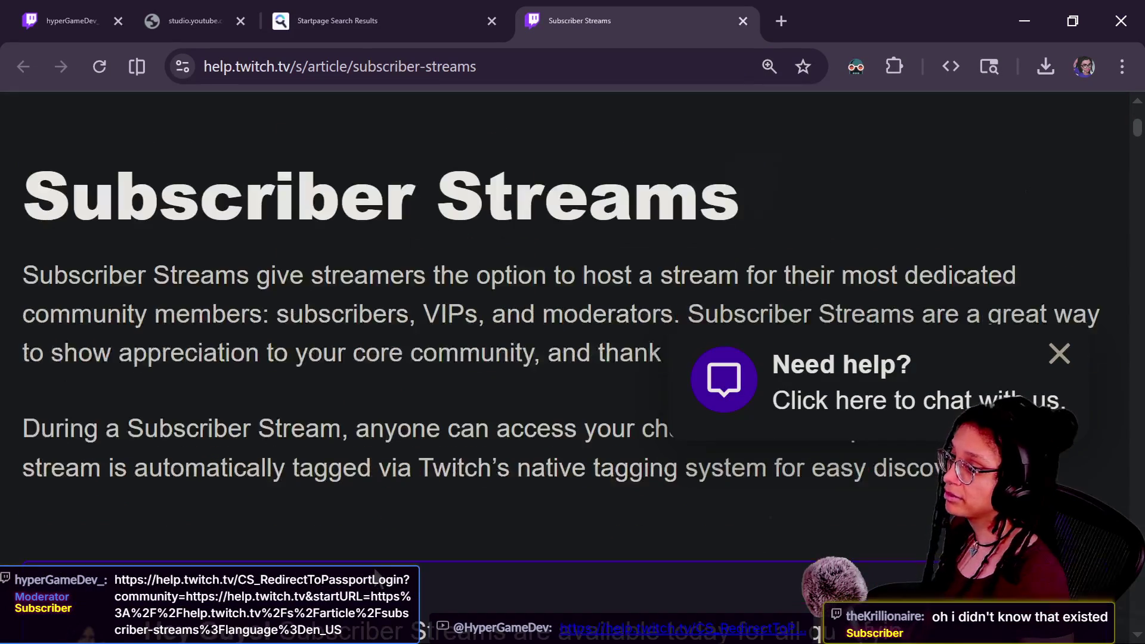
{"action": "left_click", "coordinate": [1058, 354]}
{"action": "key", "text": "ctrl+minus"}
{"action": "key", "text": "ctrl+minus"}
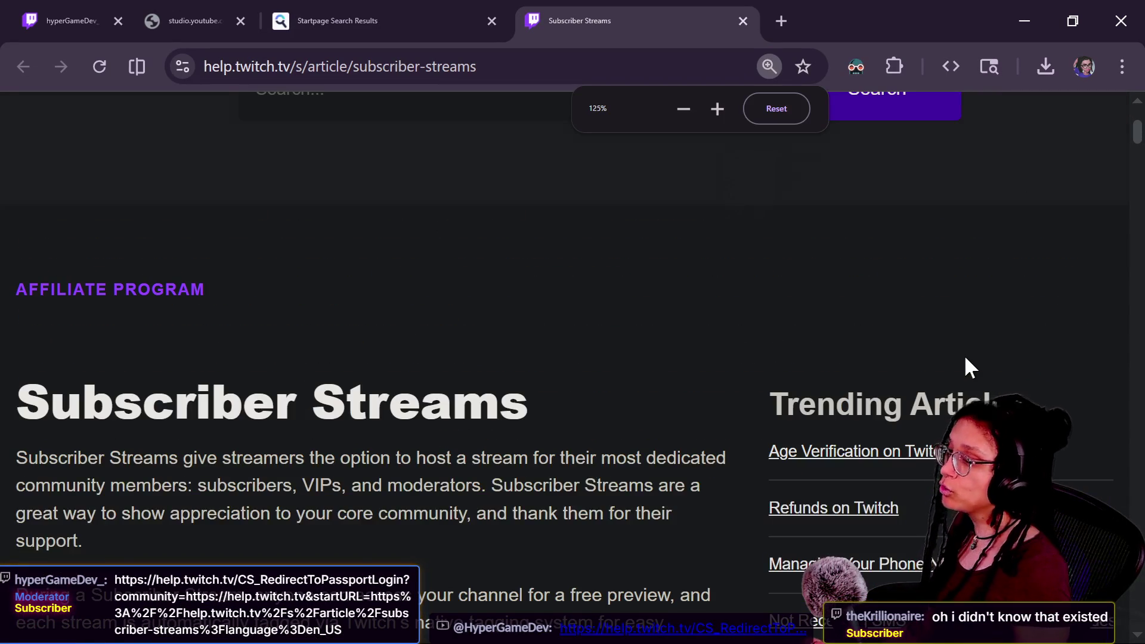